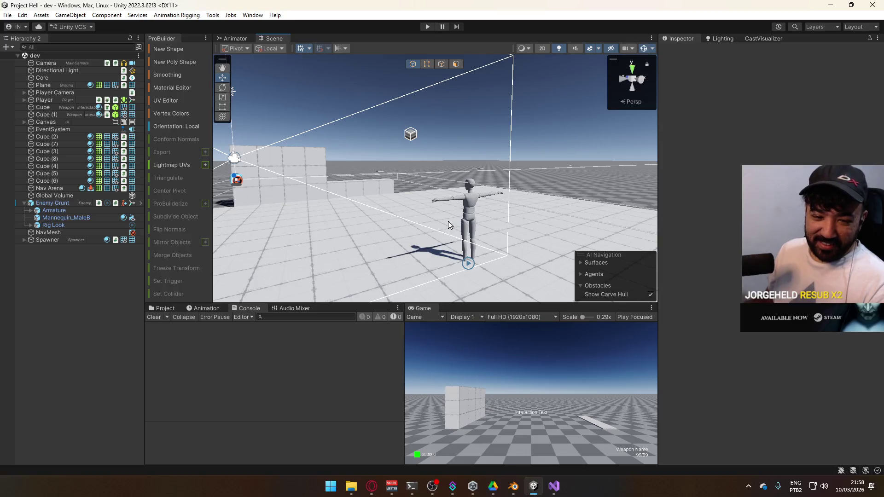
# - Bring Visual Studio 2022 to the front and scroll through BulletScript.cs
pyautogui.click(555, 483)
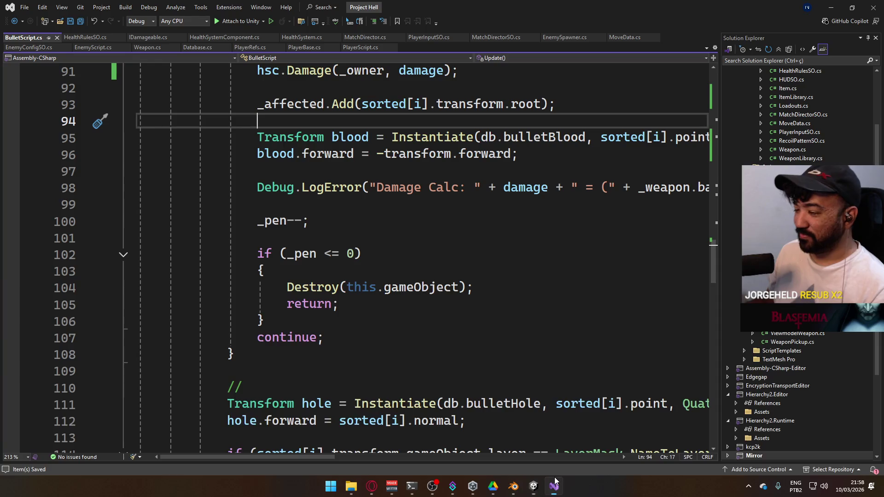
pyautogui.scroll(2, 380, 339)
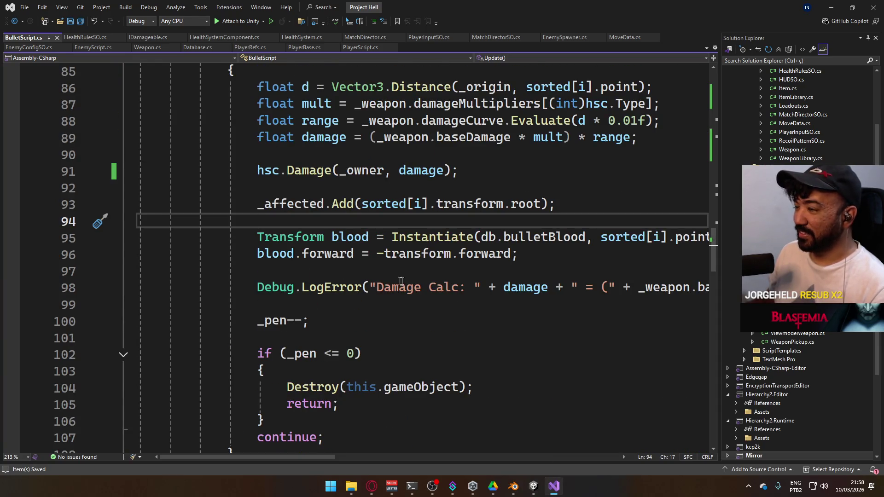
pyautogui.scroll(-4, 401, 281)
pyautogui.scroll(1, 433, 286)
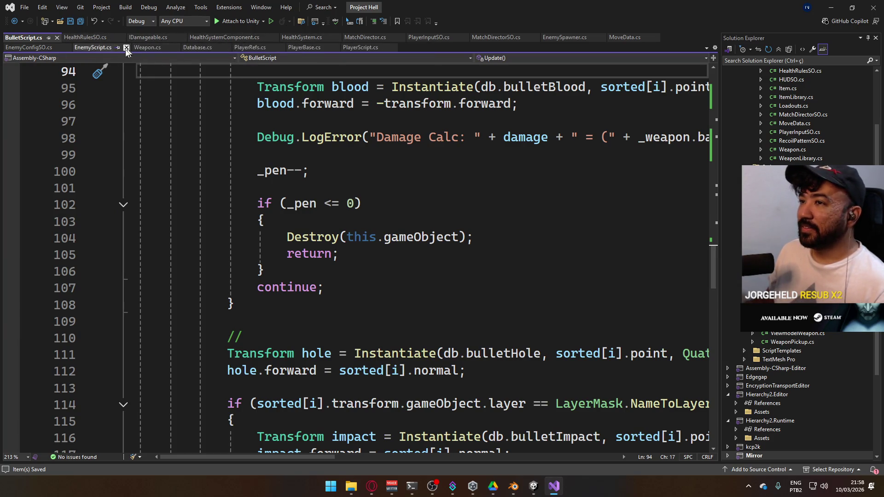
# - Switch to EnemyScript.cs, review its methods, and place the cursor after GetRandomPositionAround
pyautogui.click(107, 48)
pyautogui.scroll(-15, 399, 250)
pyautogui.scroll(-8, 399, 250)
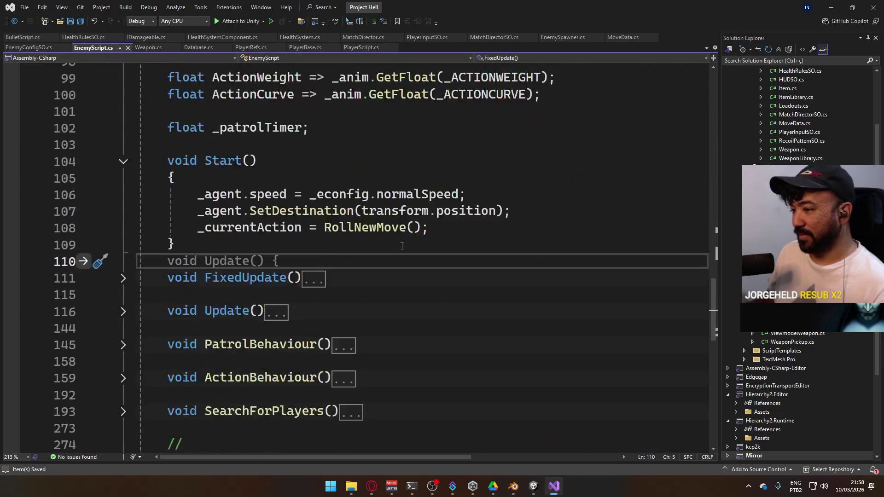
pyautogui.scroll(-7, 402, 246)
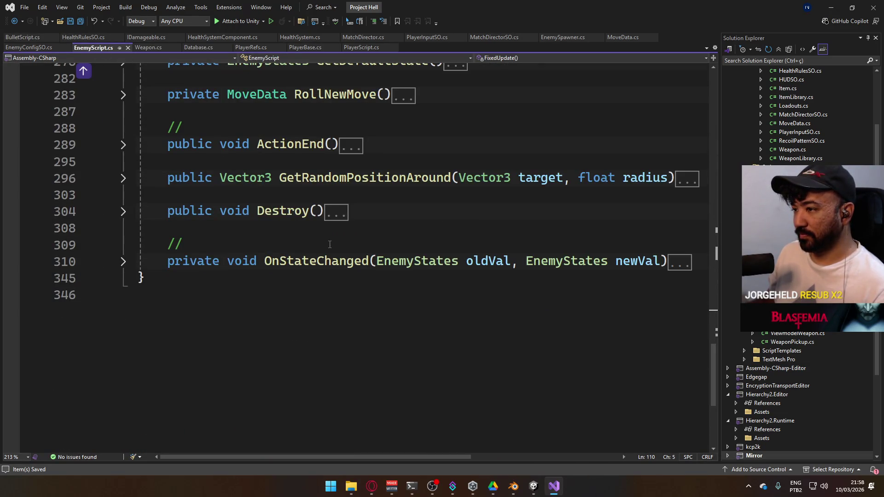
pyautogui.scroll(5, 330, 244)
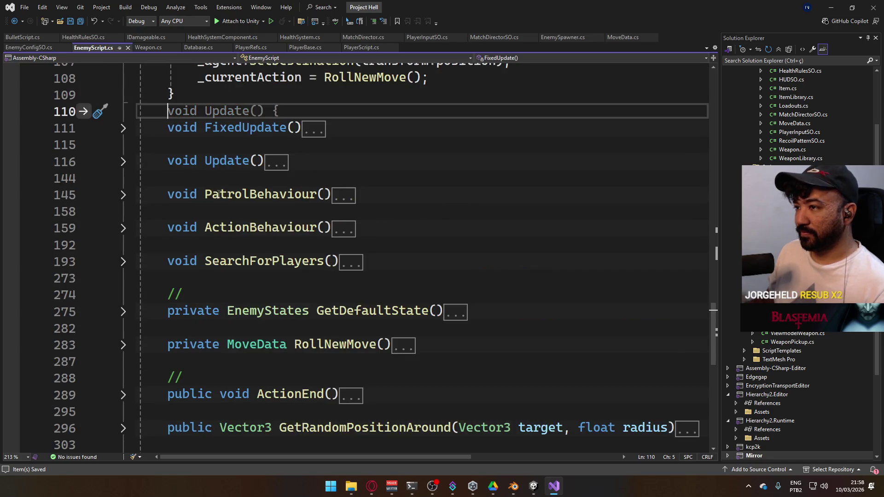
pyautogui.scroll(2, 219, 193)
pyautogui.scroll(1, 265, 209)
pyautogui.scroll(-5, 402, 253)
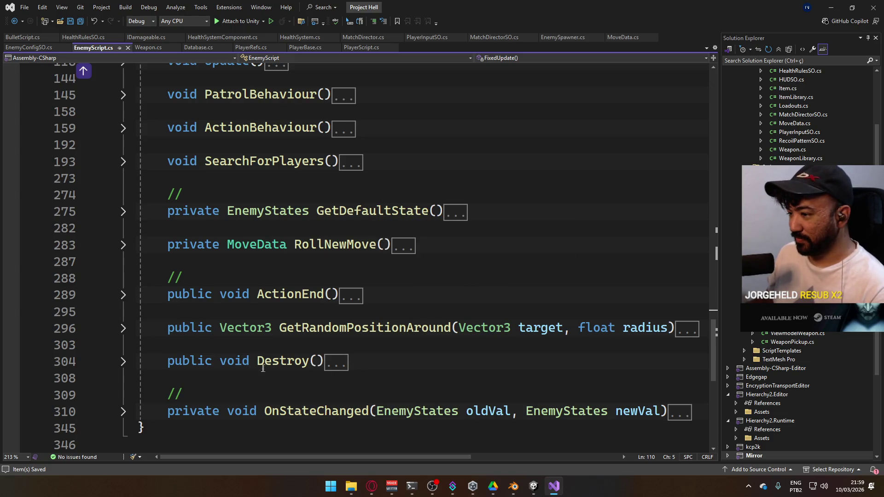
pyautogui.click(275, 349)
# - Type the signature public void DamageReaction(Transform source, float value) above Destroy()
pyautogui.press('Return')
pyautogui.press('Return')
pyautogui.press('Up')
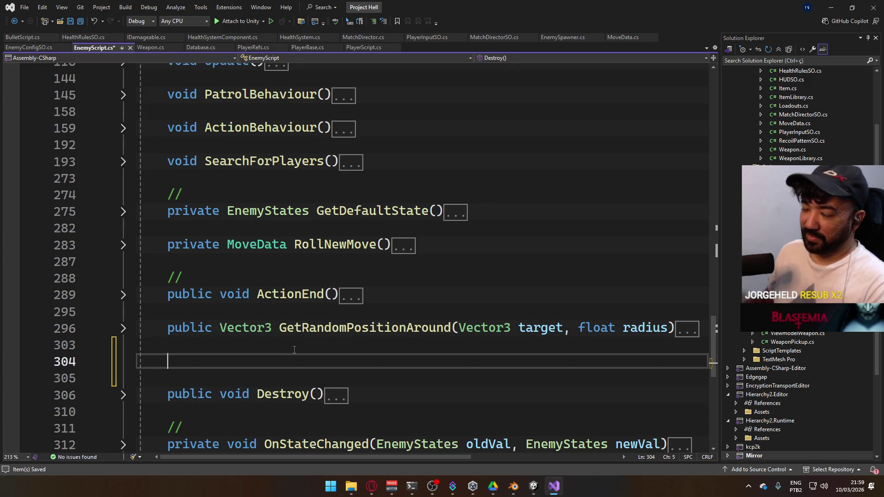
pyautogui.write('public ')
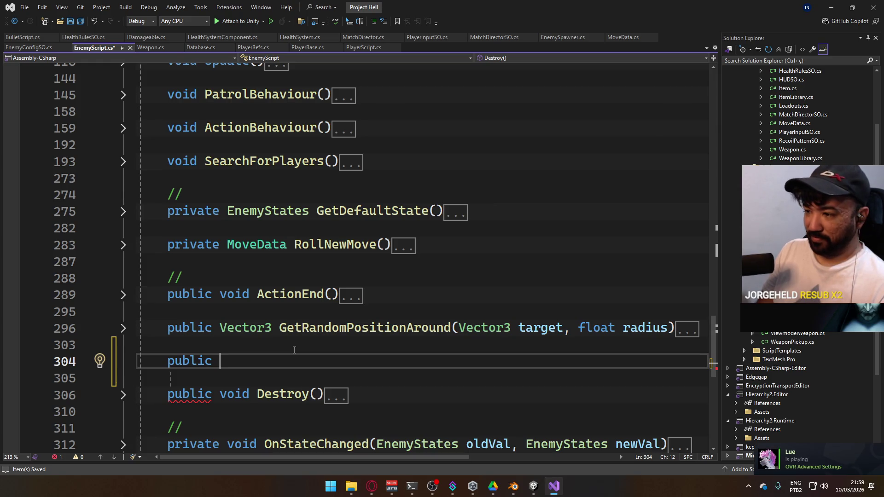
pyautogui.write('DamageRea')
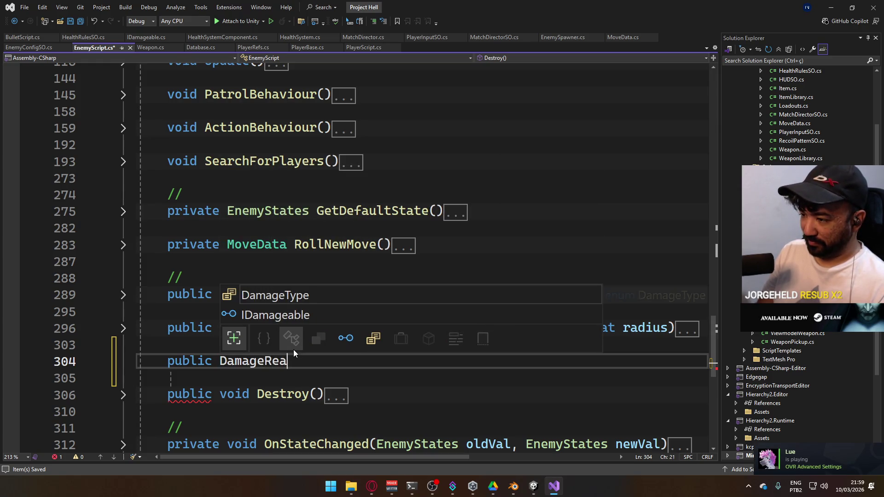
pyautogui.write('ction(')
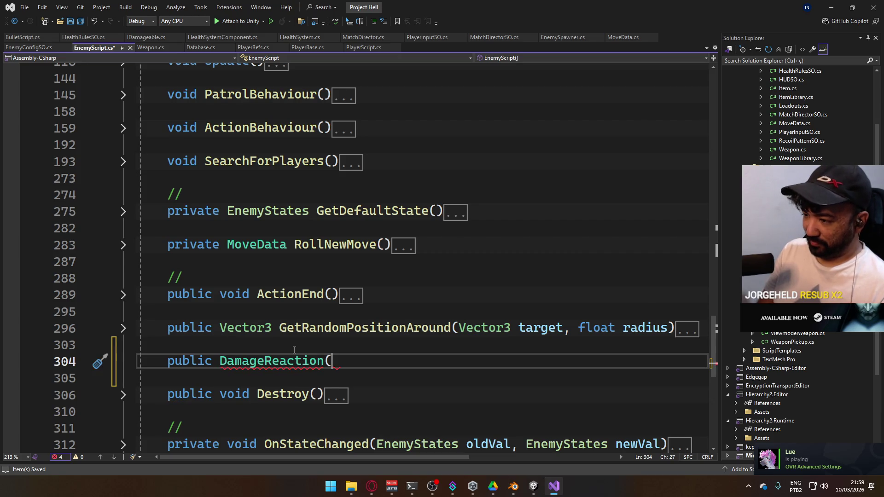
pyautogui.hotkey('ctrl', 'Left')
pyautogui.hotkey('ctrl', 'Left')
pyautogui.write('void')
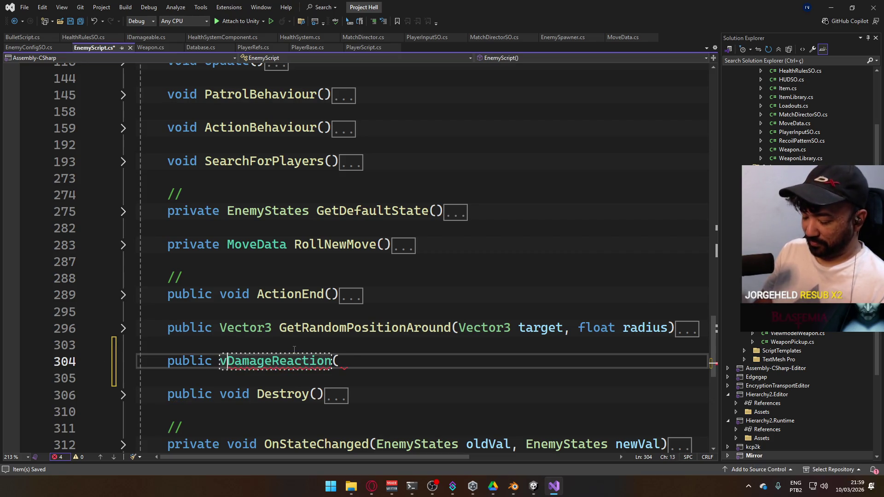
pyautogui.press('End')
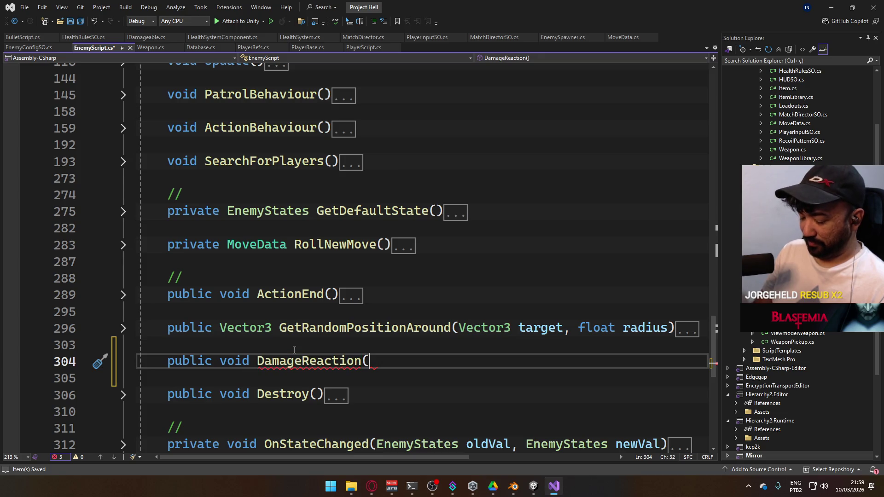
pyautogui.write('Transform source,')
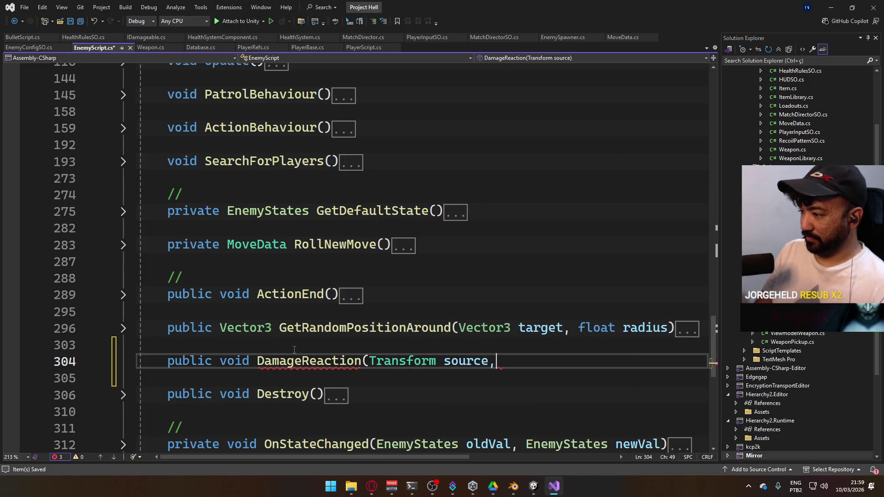
pyautogui.write(' float value)')
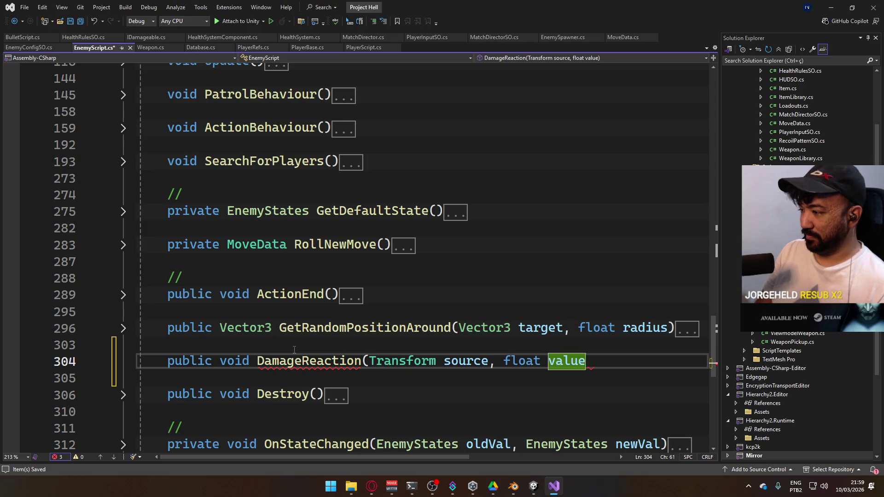
# - Give DamageReaction an empty brace body, then switch back to the Unity editor
pyautogui.press('Return')
pyautogui.write('{')
pyautogui.press('Return')
pyautogui.press('Return')
pyautogui.write('}')
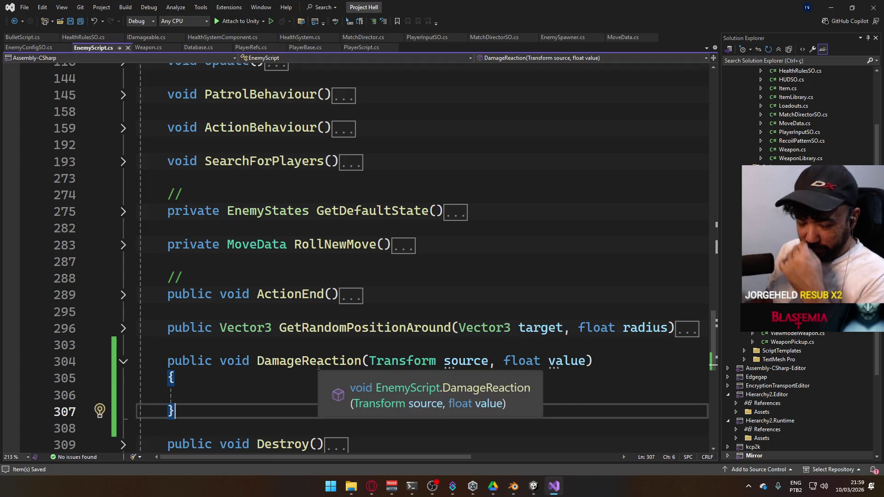
pyautogui.click(532, 492)
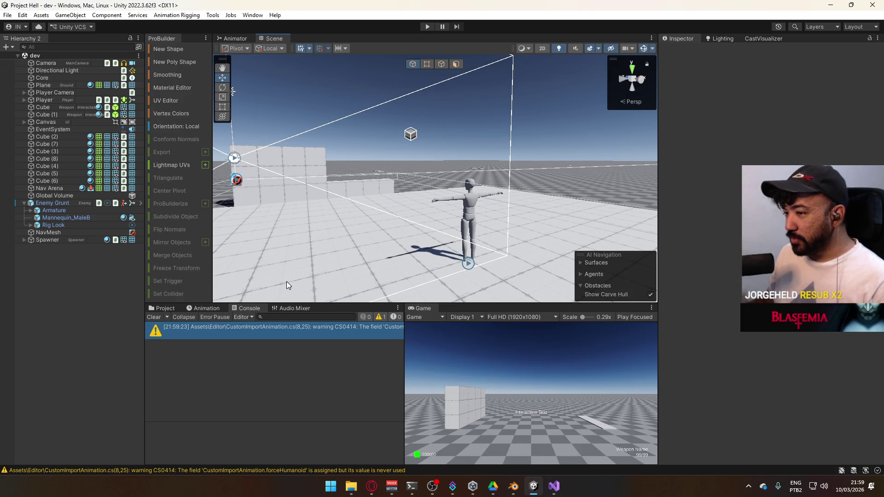
# - Clear the console warning and browse the Project panel to ScriptableObjects > Weapons
pyautogui.click(155, 318)
pyautogui.click(161, 309)
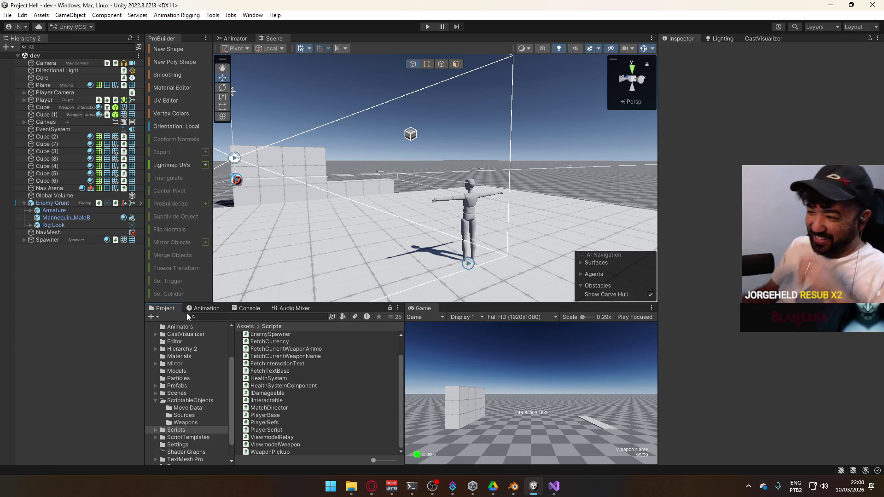
pyautogui.click(199, 409)
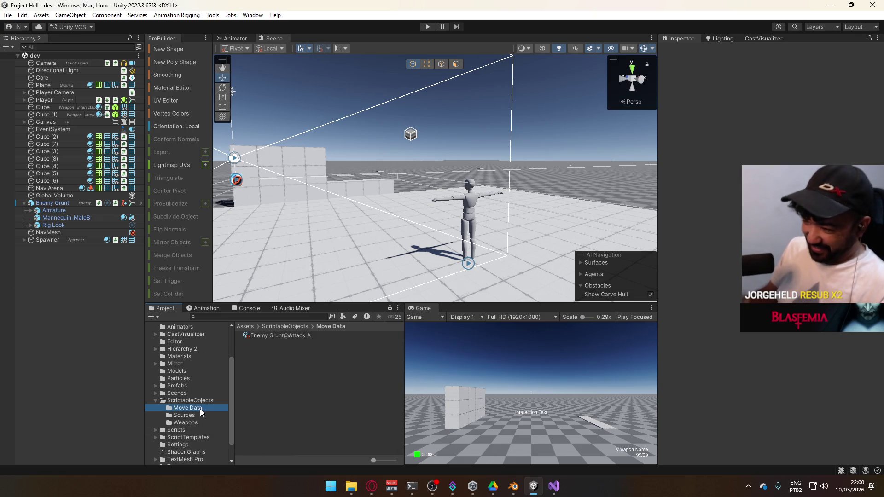
pyautogui.click(199, 399)
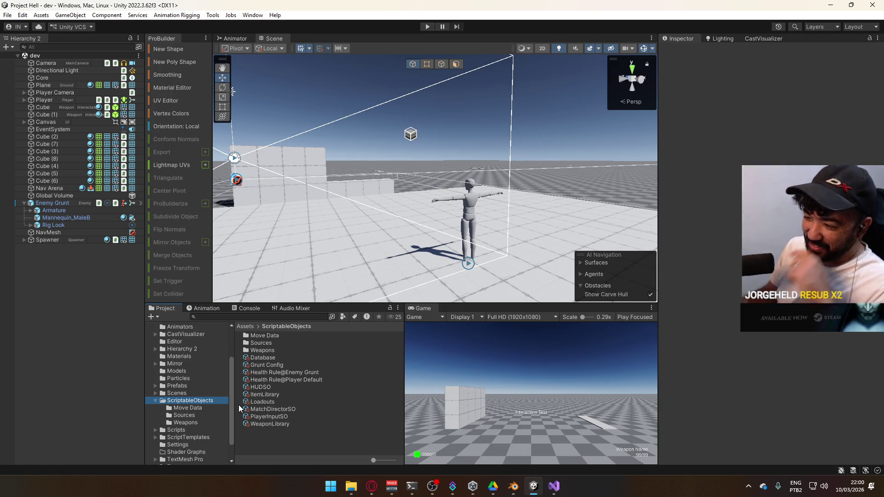
pyautogui.click(193, 423)
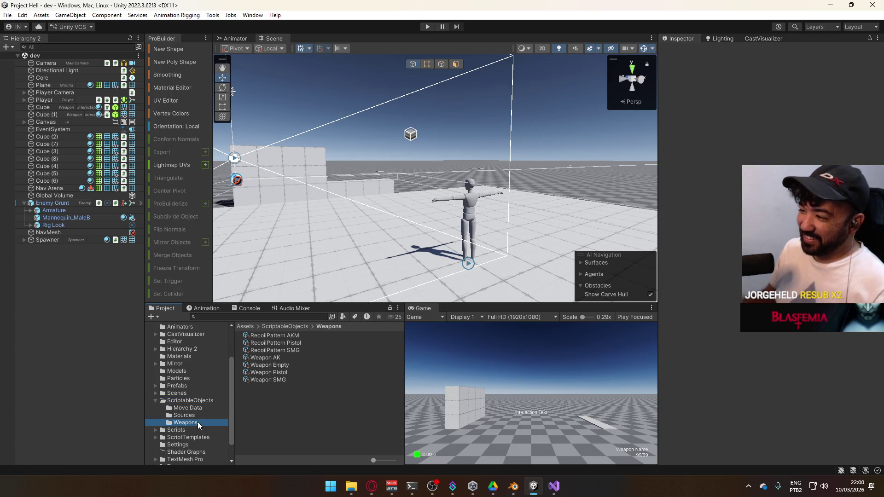
# - Inspect the Weapon Pistol and Weapon AK assets, then return to Visual Studio
pyautogui.click(270, 372)
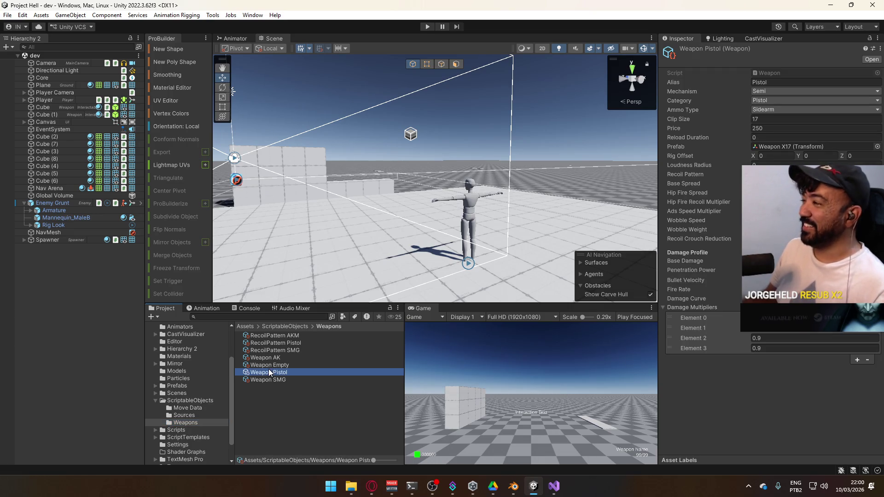
pyautogui.click(287, 359)
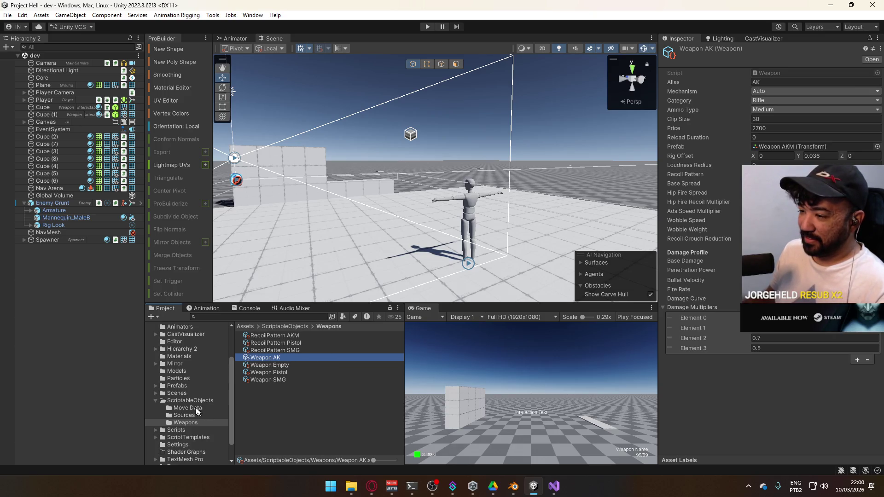
pyautogui.click(554, 487)
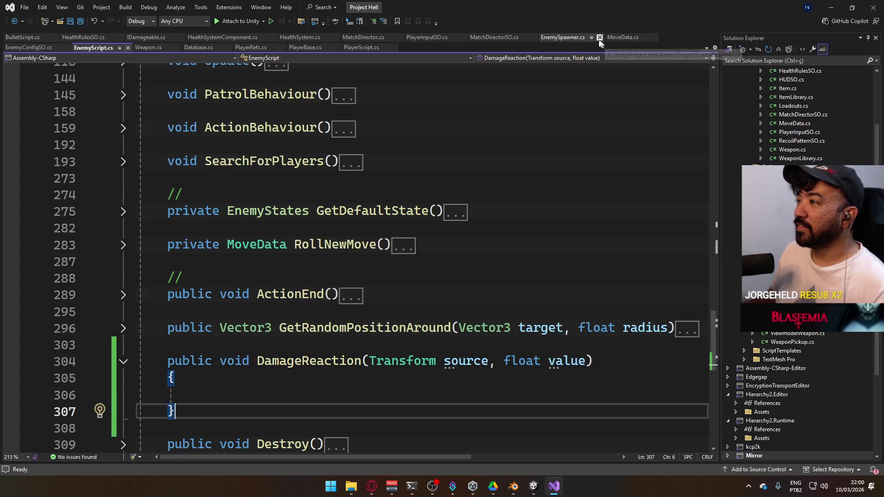
# - Open EnemyConfigSO.cs with the cursor after enragedSpeed, then switch to the browser's Twitch tab
pyautogui.click(35, 46)
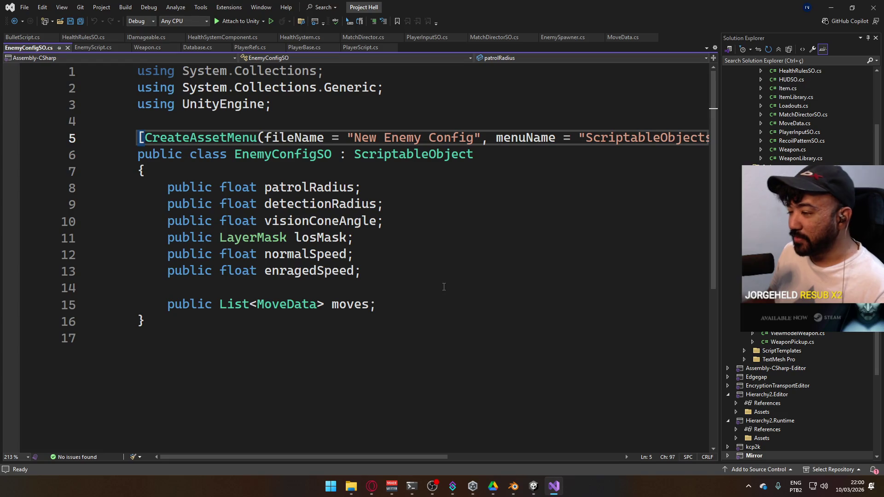
pyautogui.click(428, 272)
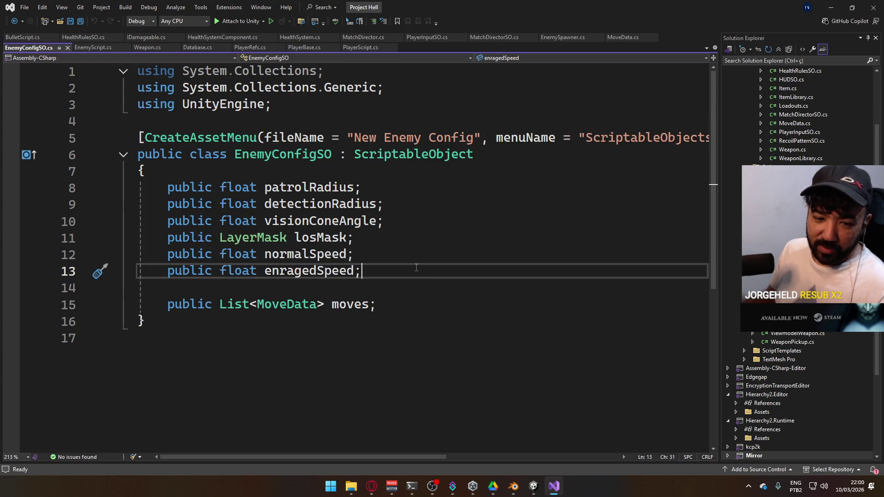
pyautogui.hotkey('alt', 'Tab')
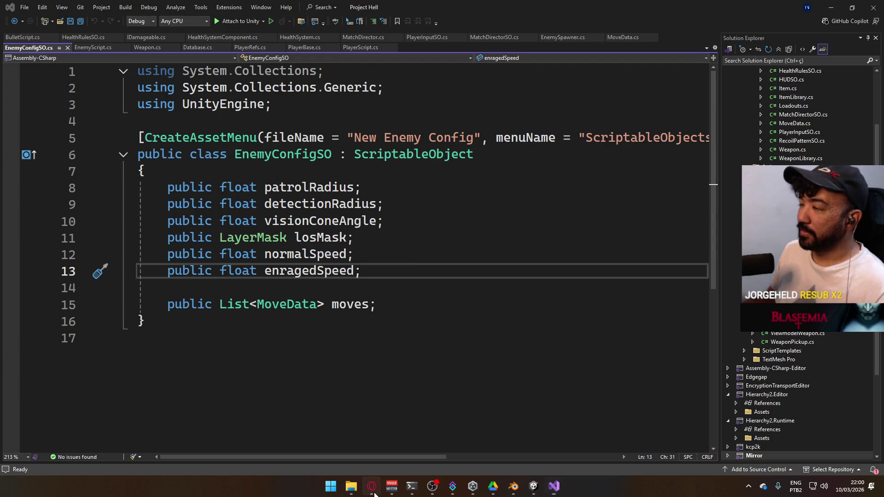
pyautogui.click(595, 4)
# - Resume the Dota 2 stream at the live point, unmute it, and toggle the YouTube tab's mute
pyautogui.click(123, 408)
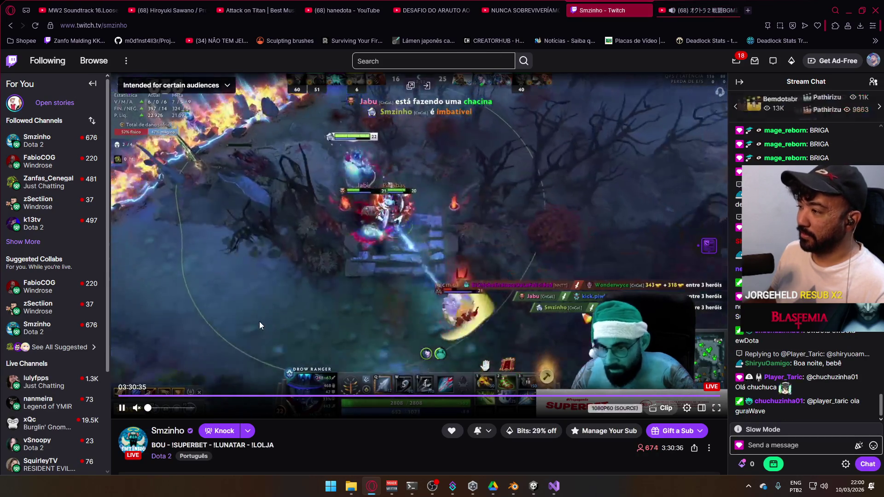
pyautogui.click(135, 408)
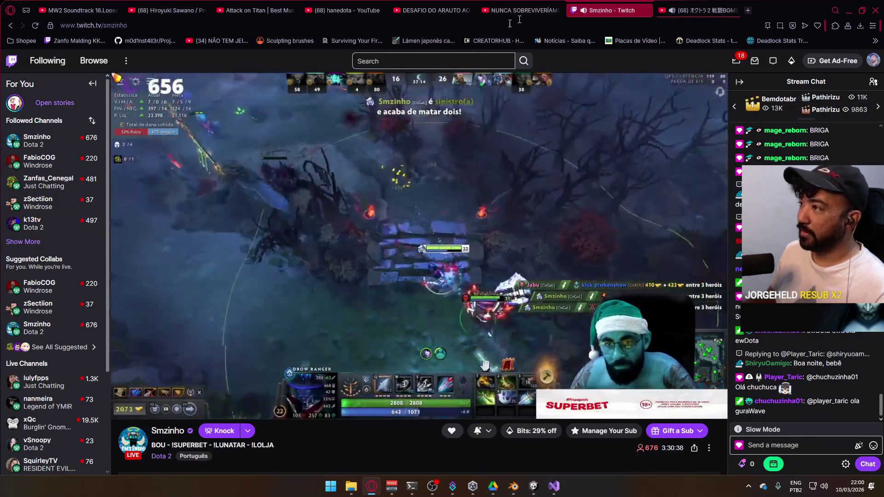
pyautogui.click(671, 11)
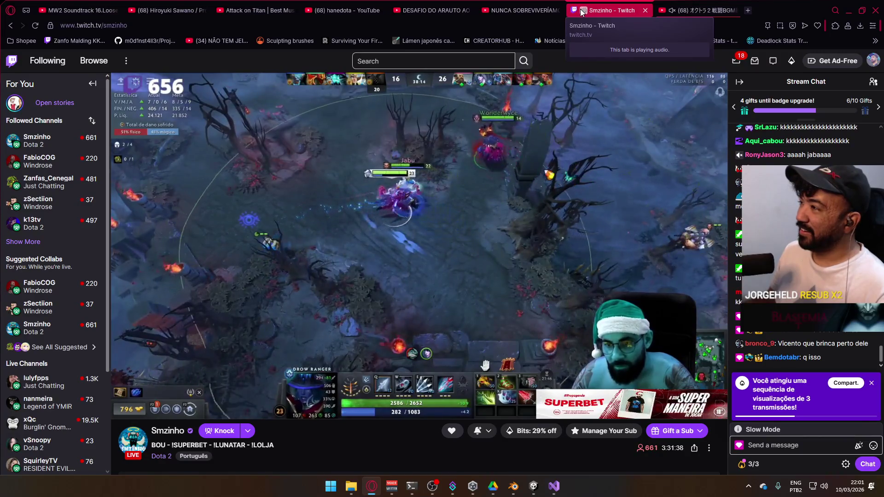
pyautogui.click(663, 10)
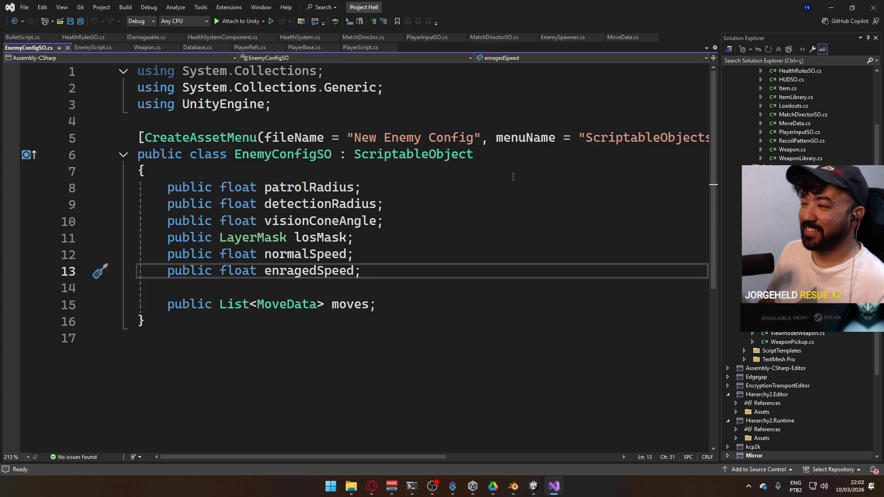
# - Add a 'public bool reactsToLoudness;' field below enragedSpeed in EnemyConfigSO.cs
pyautogui.press('Return')
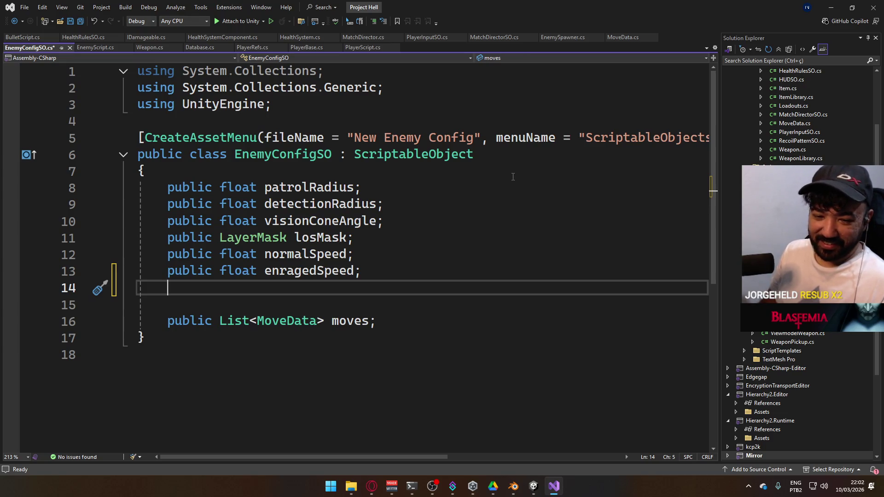
pyautogui.press('Return')
pyautogui.write('pu')
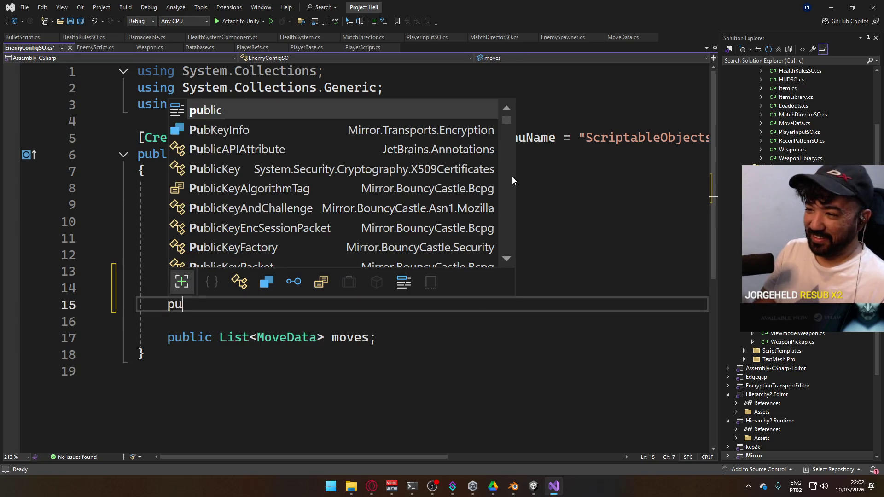
pyautogui.write('blic bool reactsToZero')
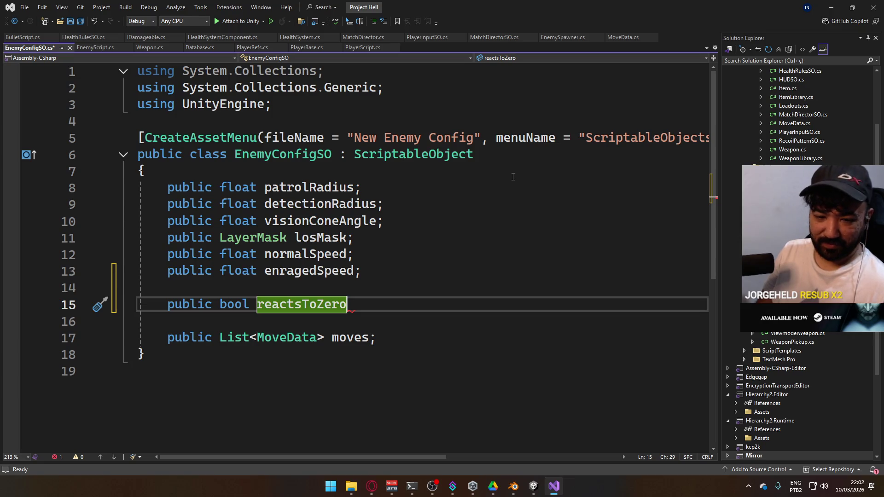
pyautogui.press('BackSpace')
pyautogui.write('Loudness')
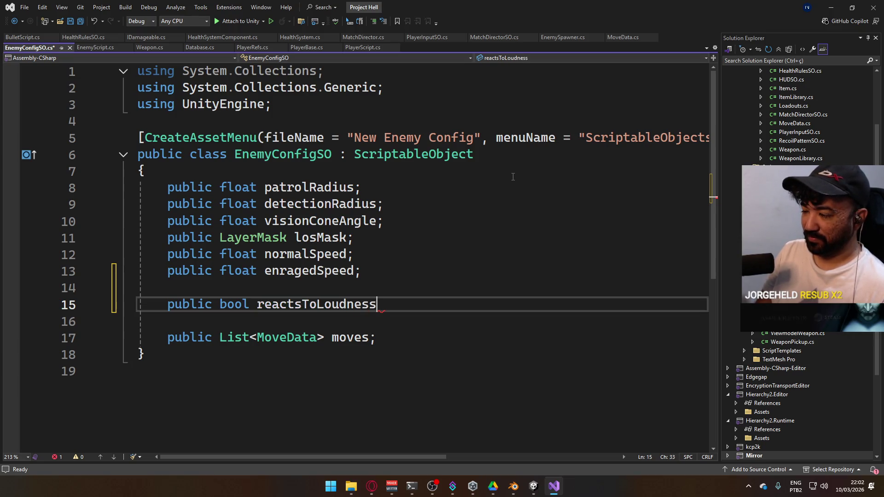
pyautogui.write(';')
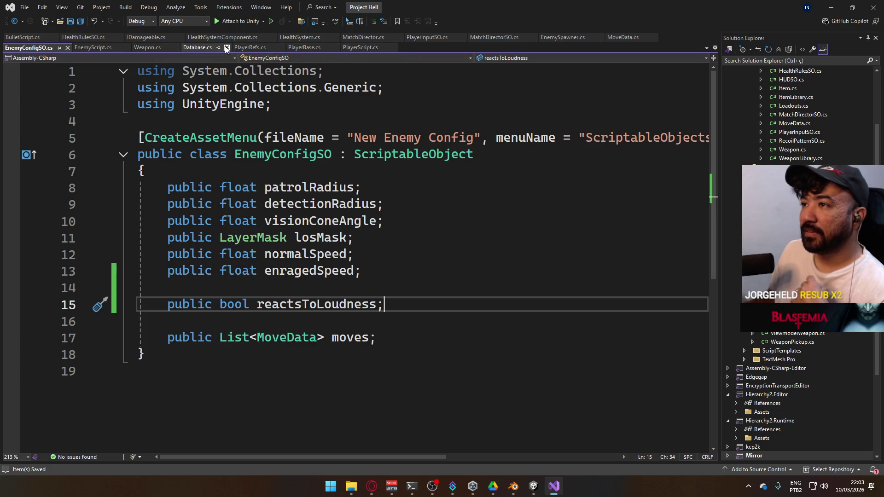
# - Make DamageReaction return early when _econfig.reactsToLoudness == true && value == 0
pyautogui.click(99, 46)
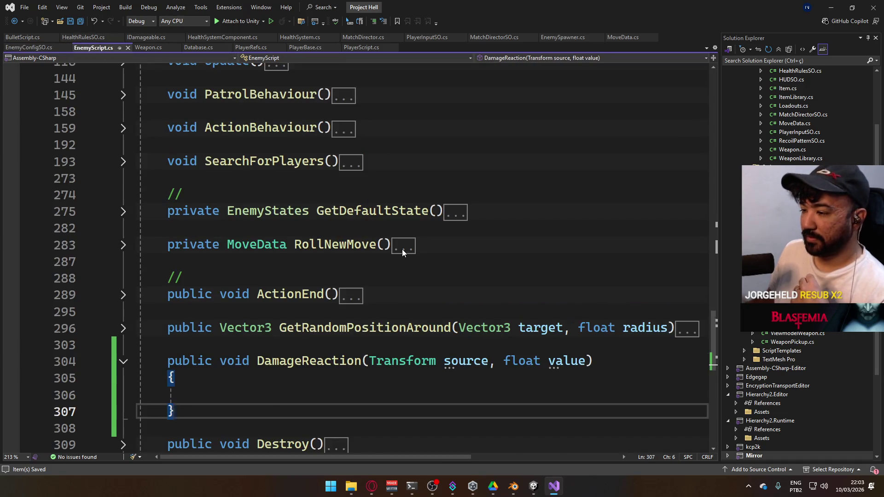
pyautogui.scroll(-1, 402, 249)
pyautogui.click(368, 340)
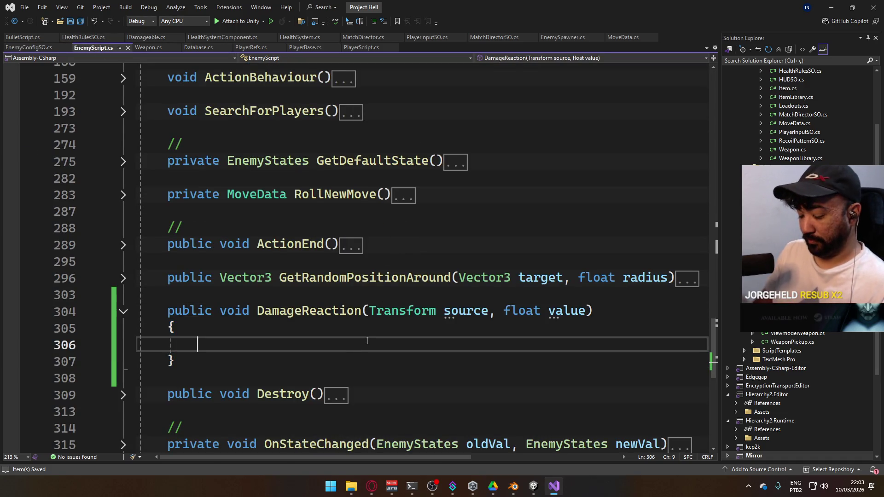
pyautogui.write('in')
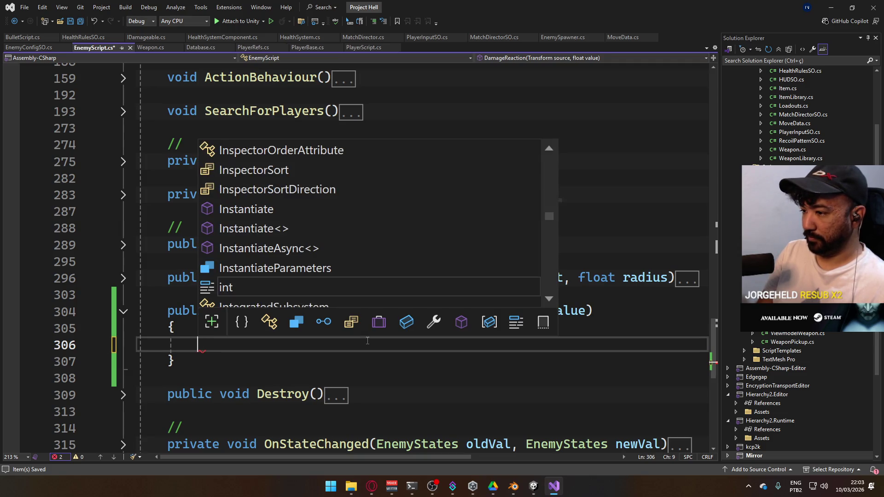
pyautogui.write('if (reac')
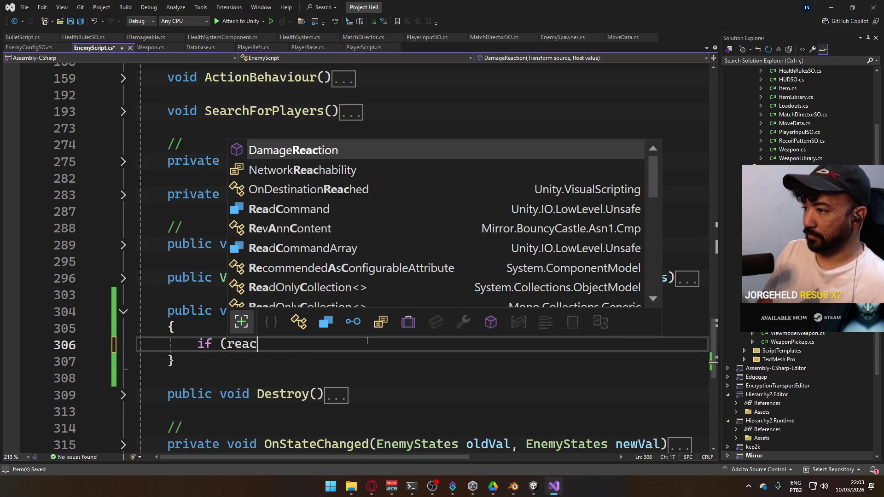
pyautogui.press('BackSpace')
pyautogui.press('BackSpace')
pyautogui.press('BackSpace')
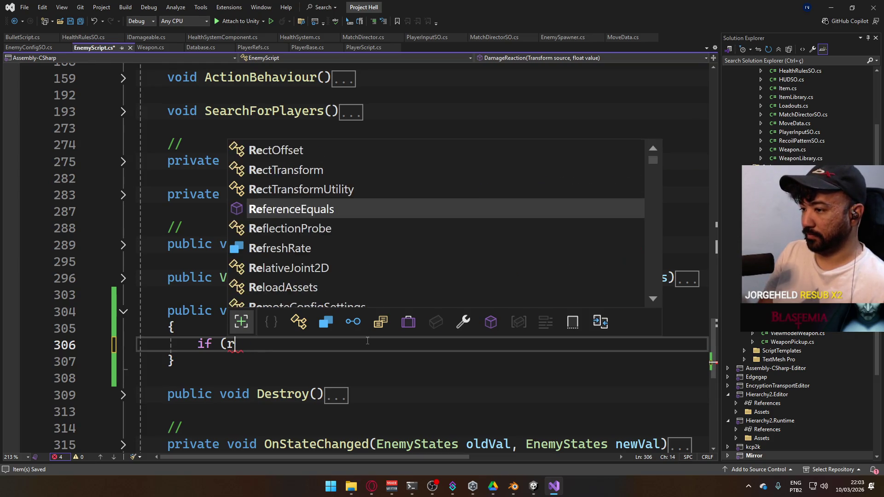
pyautogui.write('_econfig.reac')
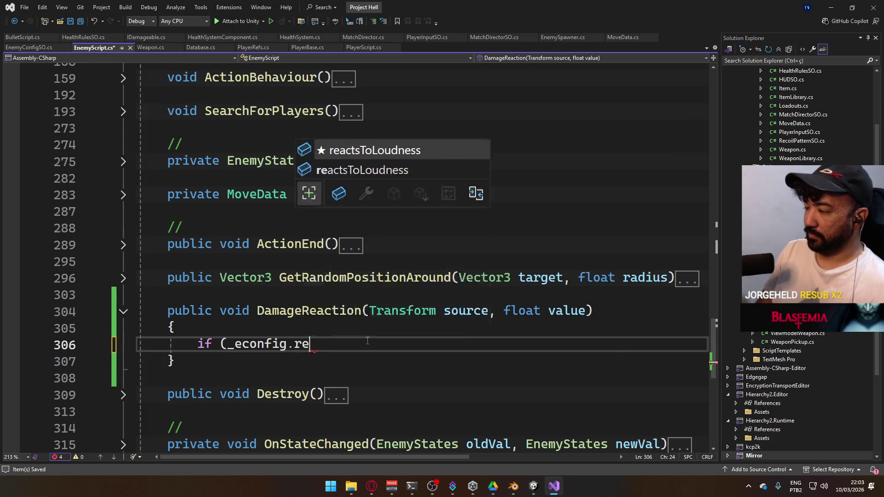
pyautogui.press('Tab')
pyautogui.write('= tru')
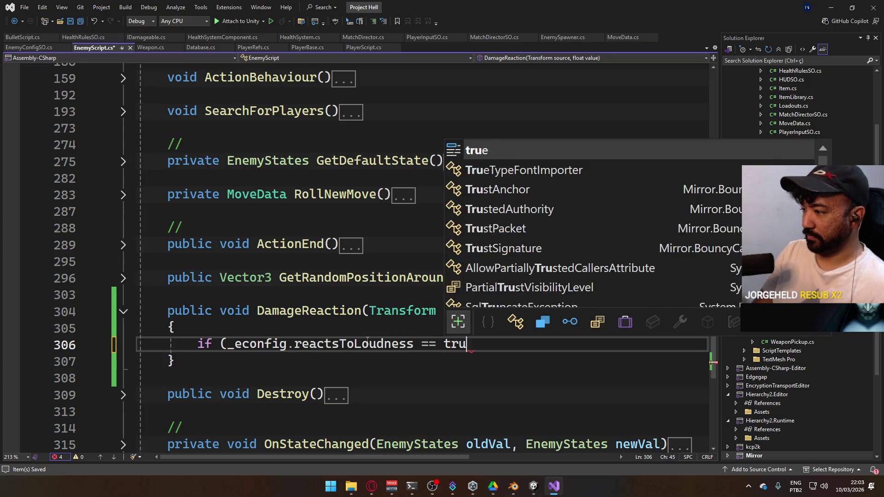
pyautogui.write('e && value =')
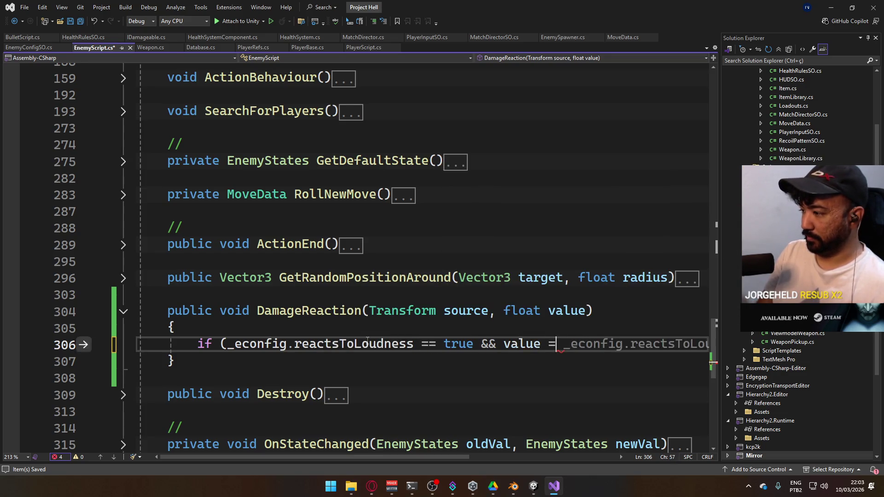
pyautogui.write('= 0) re')
pyautogui.press('Tab')
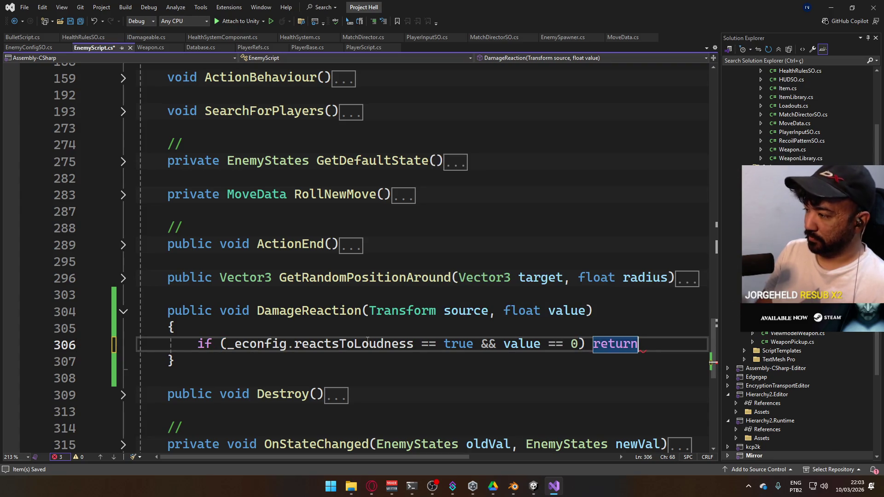
# - Save EnemyScript.cs, start a new line after the early return, and switch to the browser
pyautogui.press('Return')
pyautogui.press('Return')
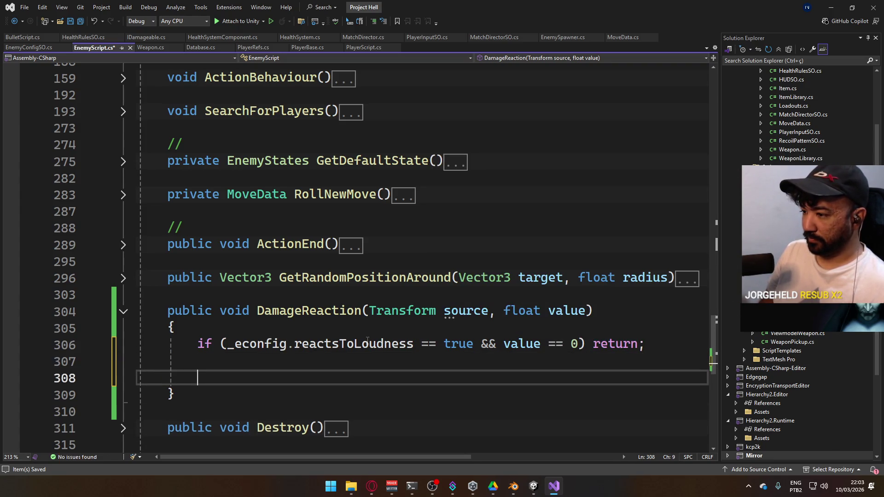
pyautogui.hotkey('ctrl', 's')
pyautogui.write('if (')
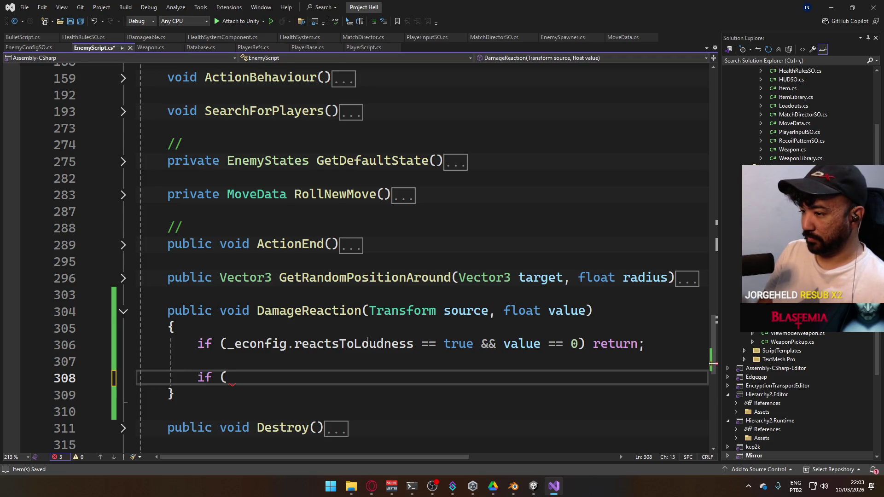
pyautogui.write('_')
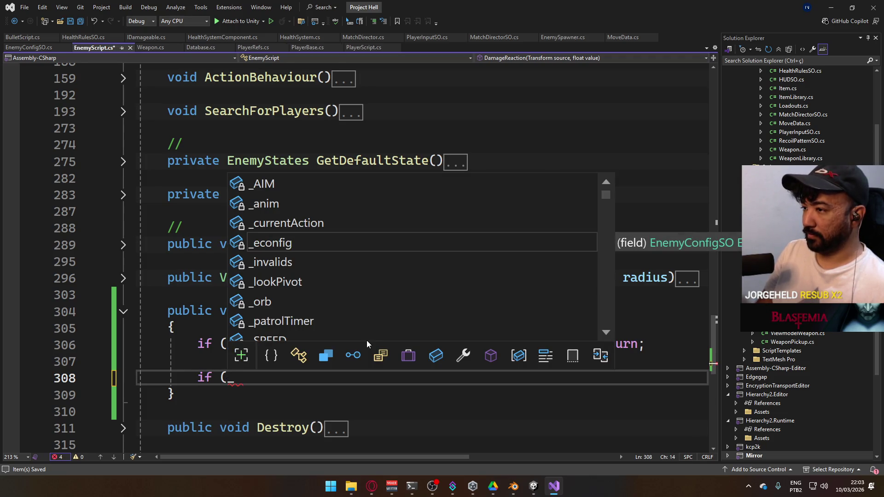
pyautogui.press('BackSpace')
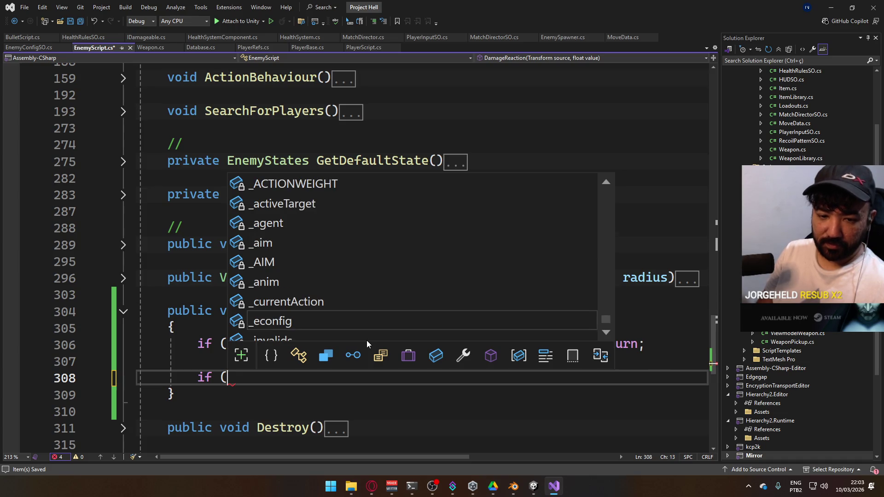
pyautogui.press('Escape')
pyautogui.hotkey('alt', 'Tab')
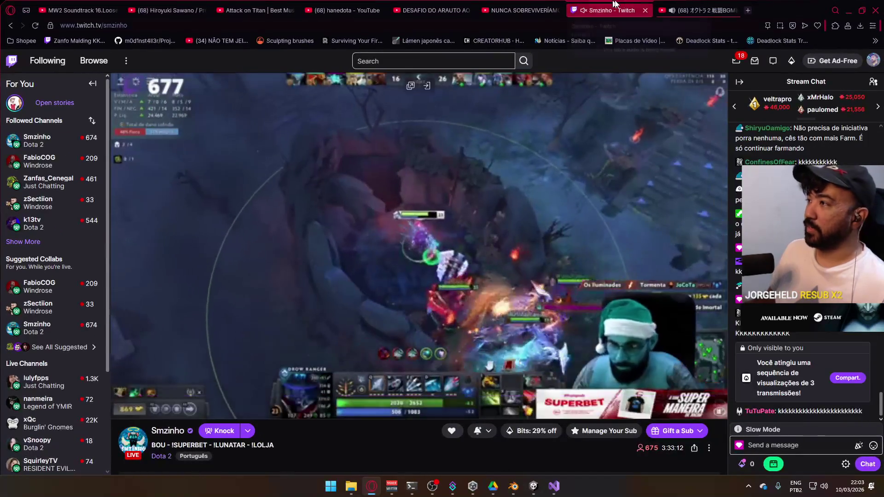
# - Unmute the Twitch livestream tab and mute the YouTube music tab
pyautogui.click(584, 13)
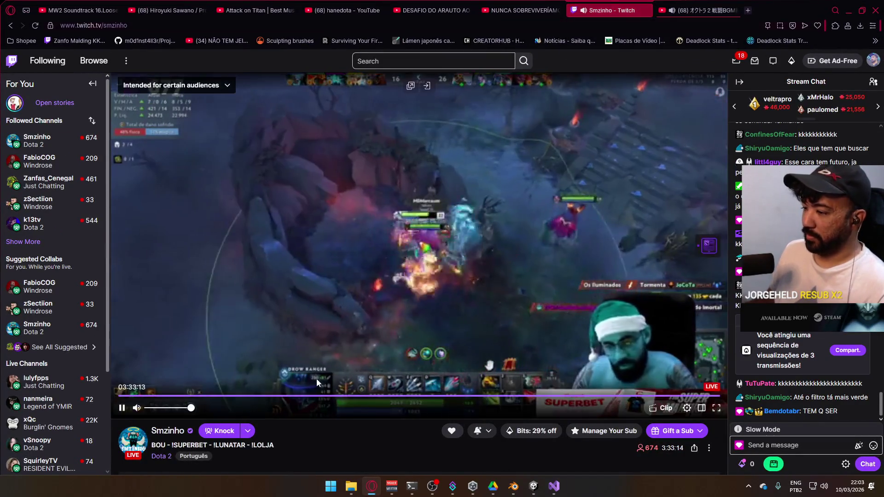
pyautogui.click(672, 10)
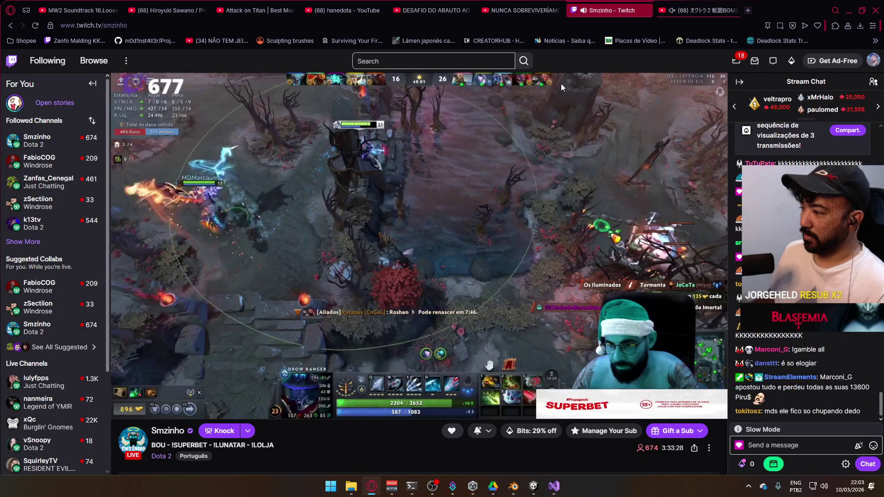
pyautogui.moveTo(554, 86)
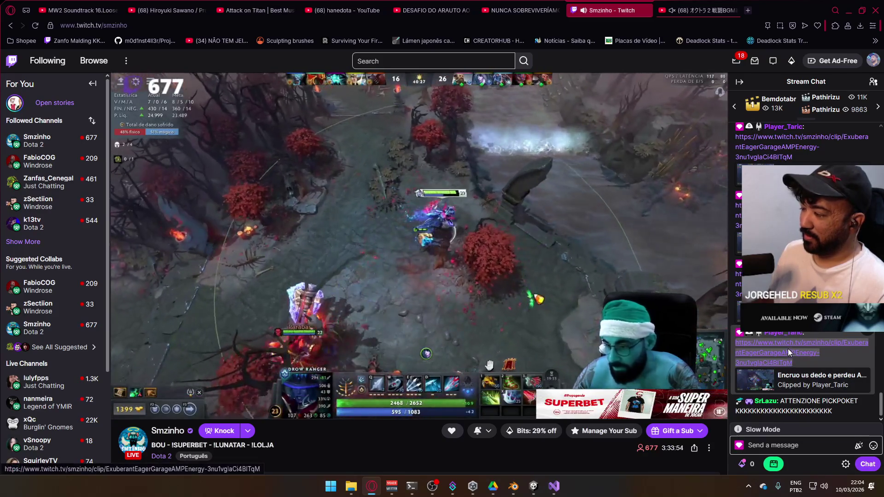
# - Open the chat-linked Aegis clip, scrub and pause it, then close its tab to return live
pyautogui.click(788, 350)
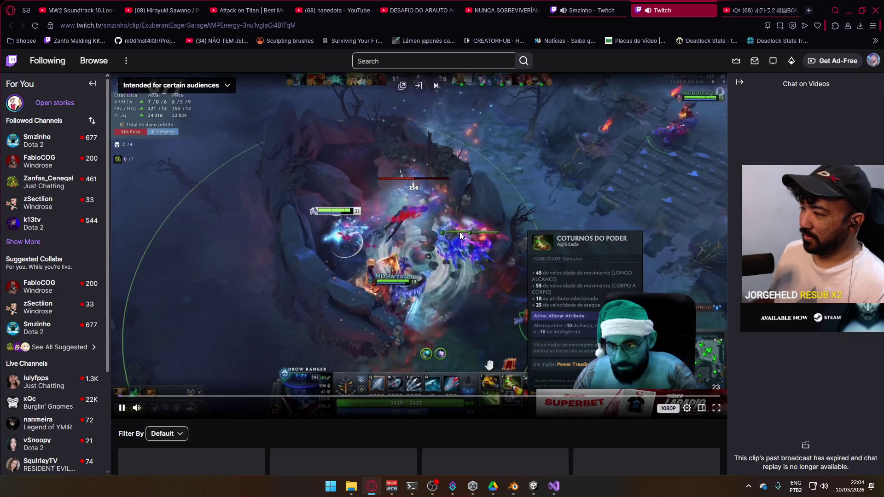
pyautogui.scroll(-5, 455, 229)
pyautogui.scroll(5, 454, 230)
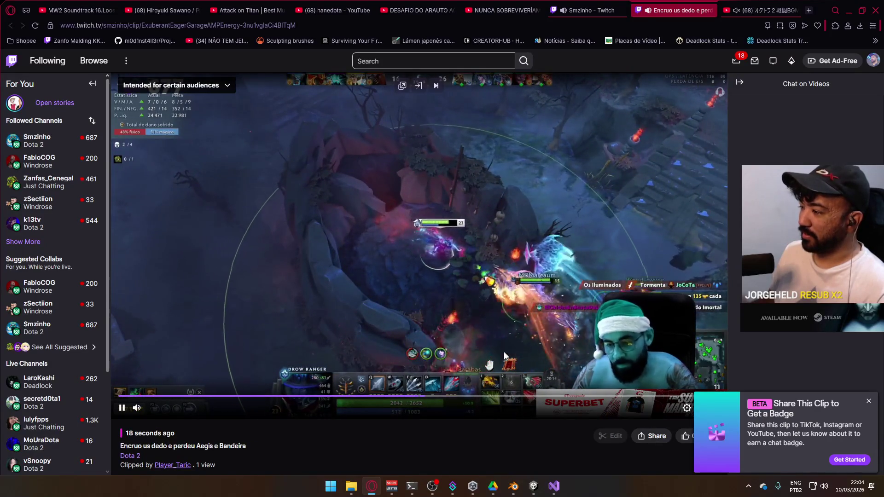
pyautogui.click(357, 396)
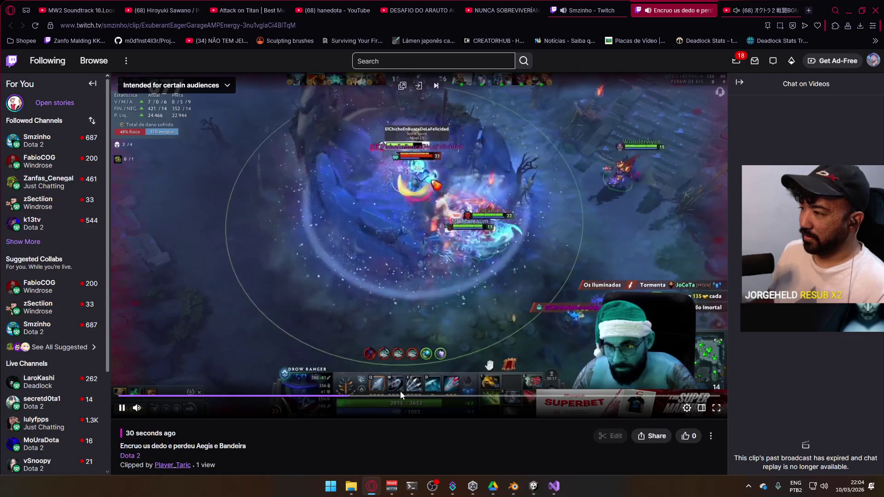
pyautogui.click(312, 397)
pyautogui.click(122, 408)
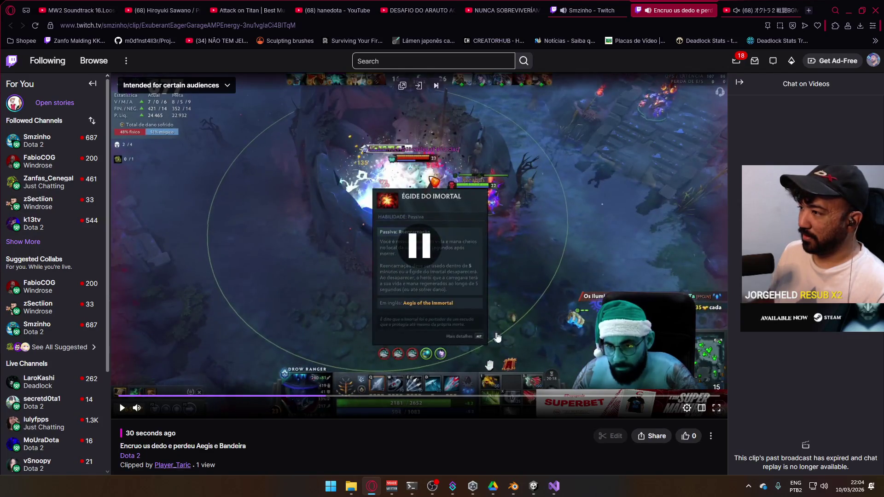
pyautogui.click(318, 397)
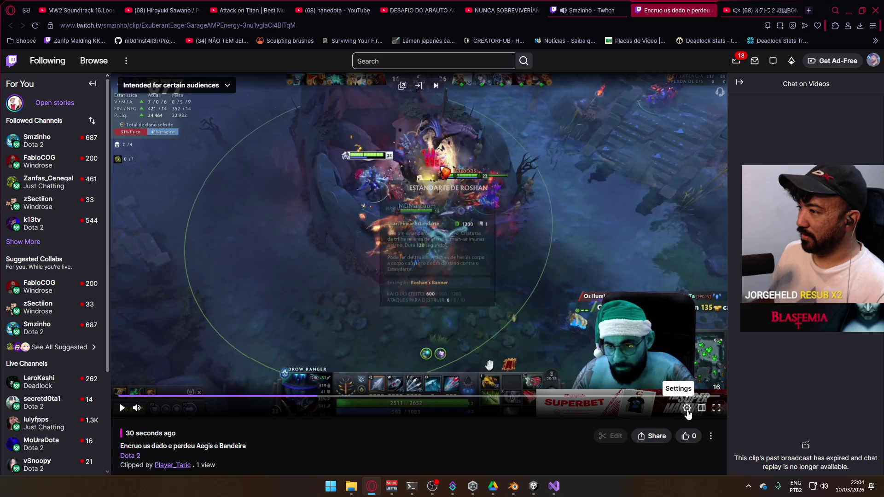
pyautogui.click(712, 11)
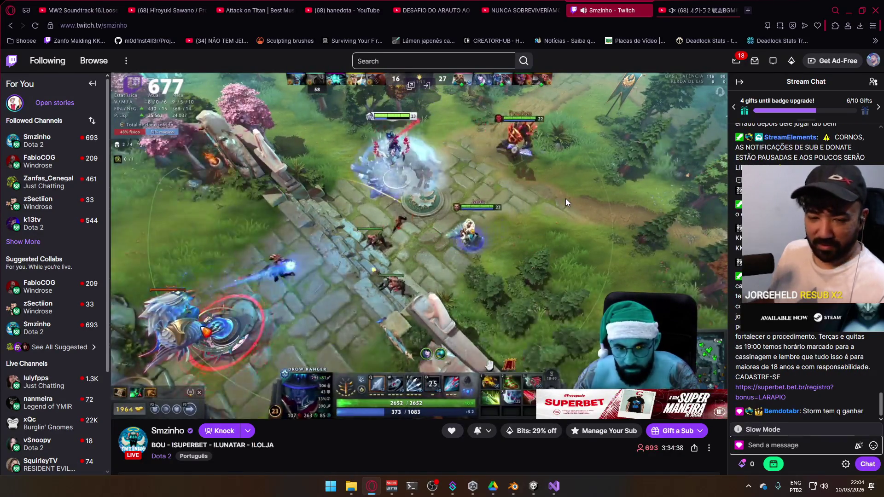
pyautogui.moveTo(560, 196)
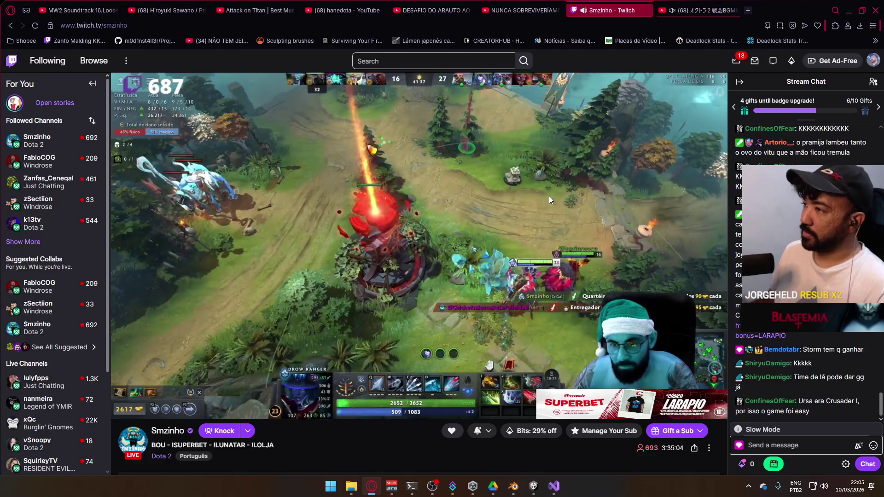
pyautogui.moveTo(547, 199)
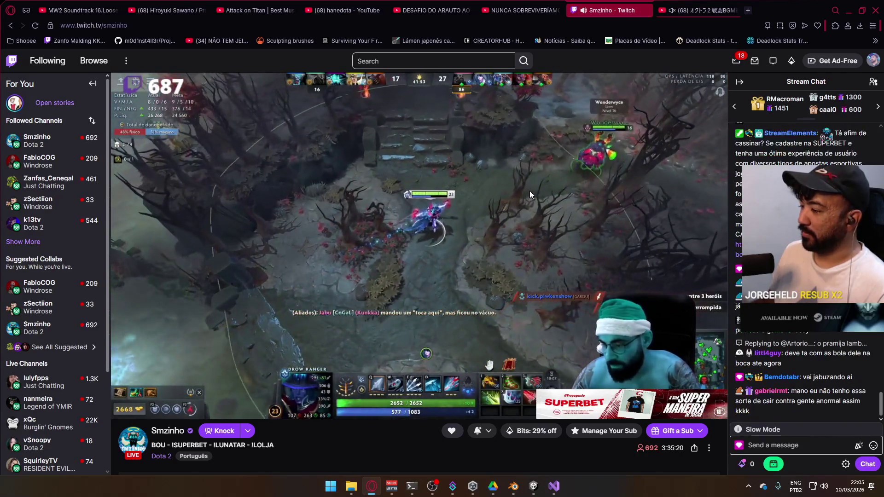
pyautogui.moveTo(526, 188)
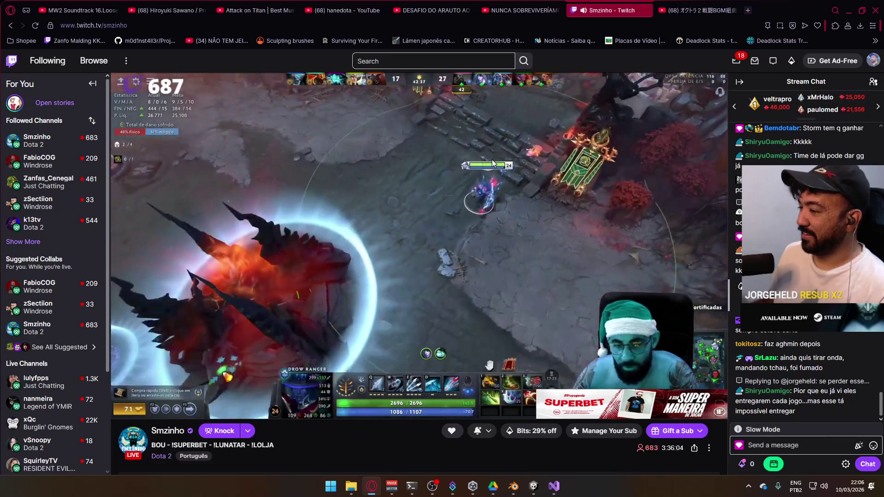
# - After watching the Dota 2 stream, switch via the taskbar to Unity, then Visual Studio
pyautogui.moveTo(492, 175)
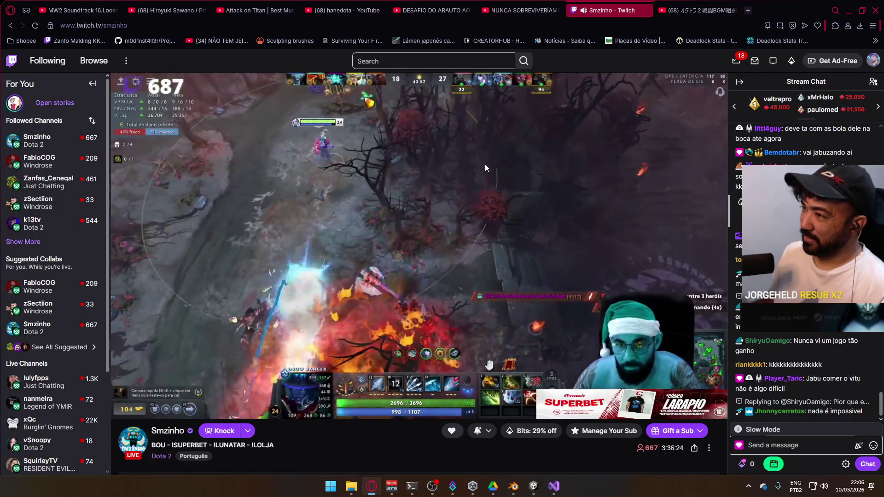
pyautogui.moveTo(483, 158)
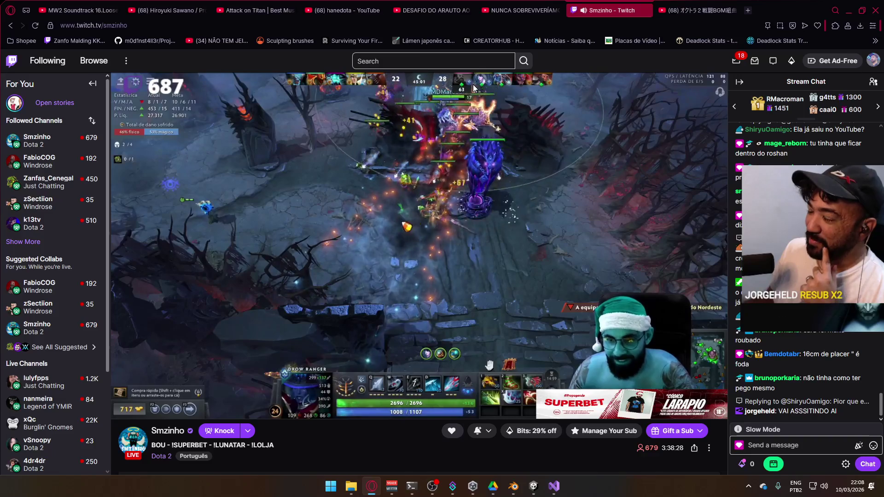
pyautogui.moveTo(473, 87)
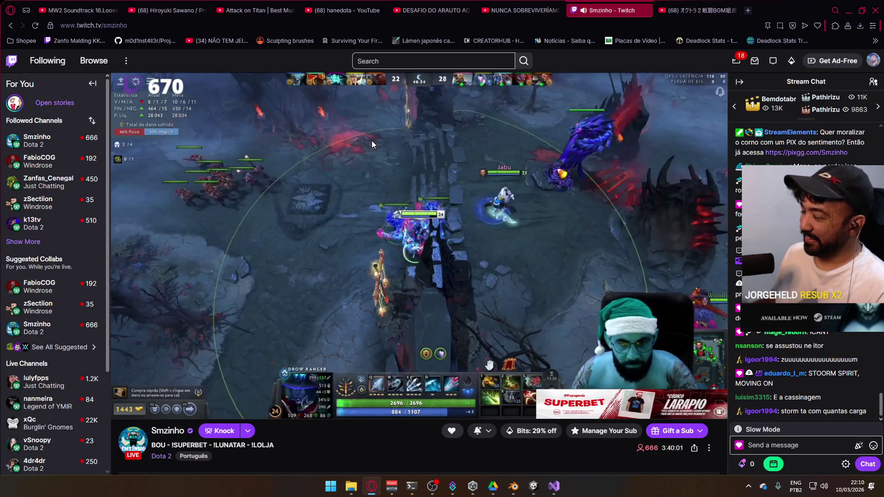
pyautogui.moveTo(372, 143)
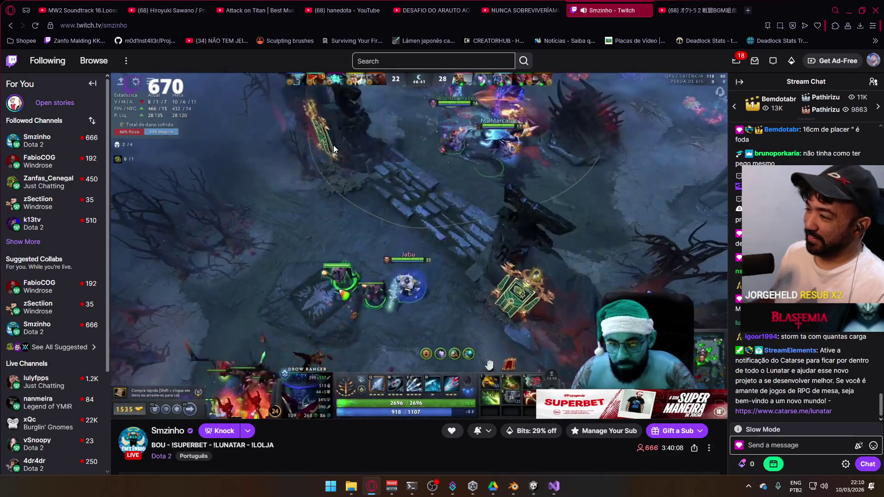
pyautogui.moveTo(337, 148)
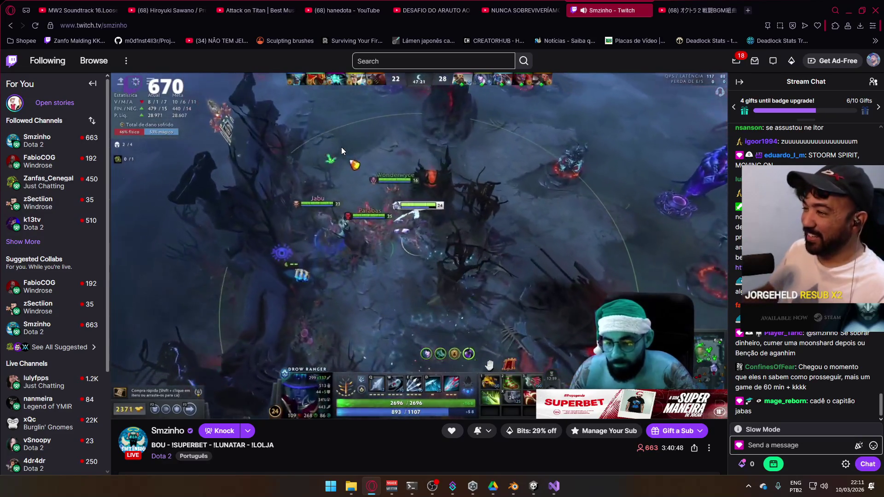
pyautogui.moveTo(137, 409)
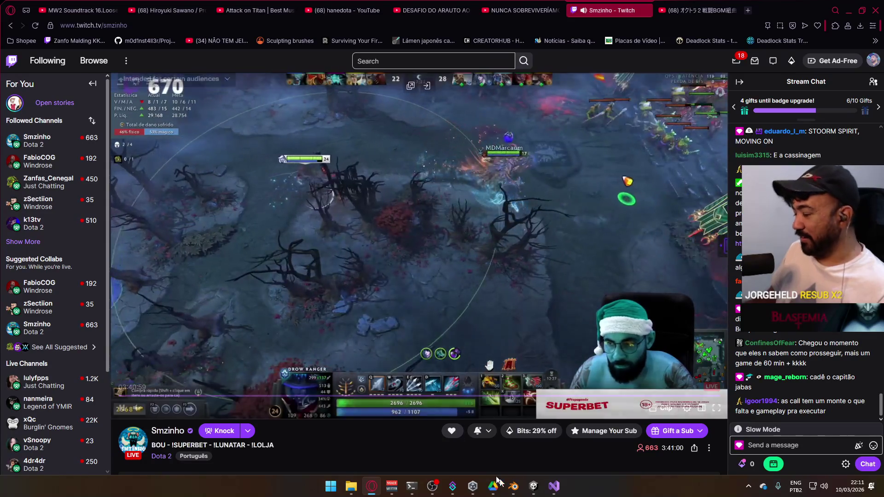
pyautogui.click(542, 492)
pyautogui.click(553, 492)
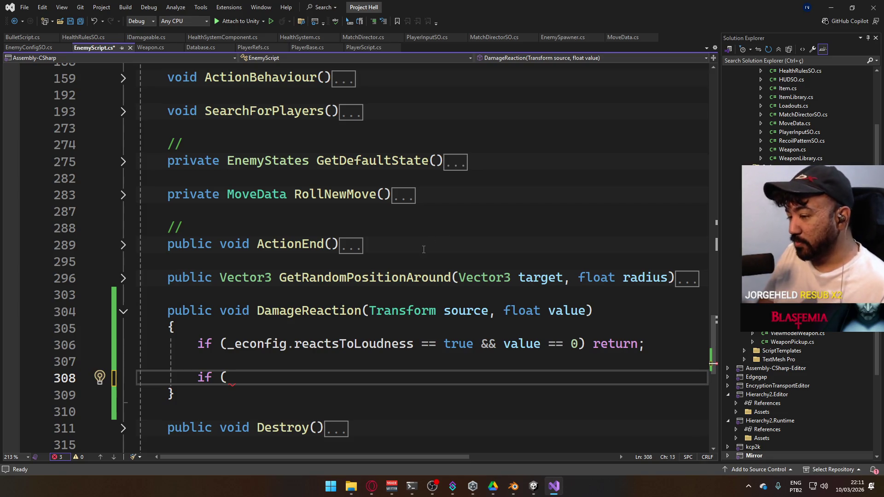
# - Begin the second DamageReaction condition as 'if (_' and switch back to the Twitch stream
pyautogui.write('_e')
pyautogui.press('BackSpace')
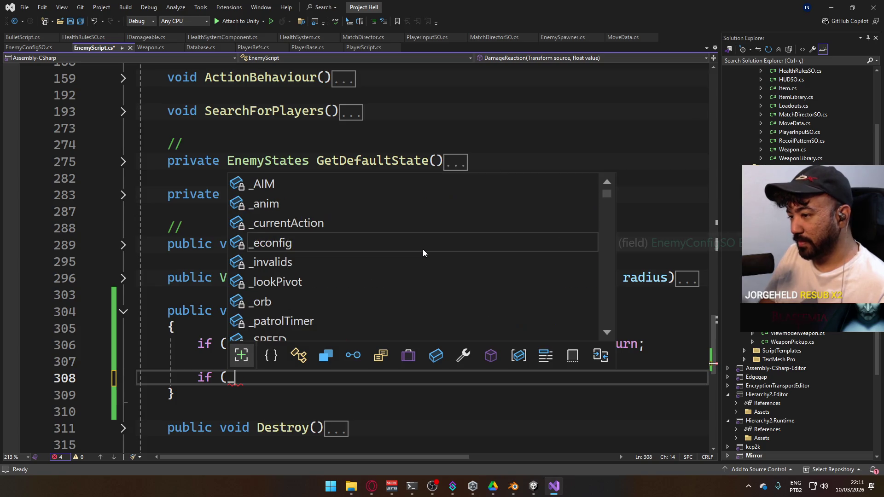
pyautogui.press('Escape')
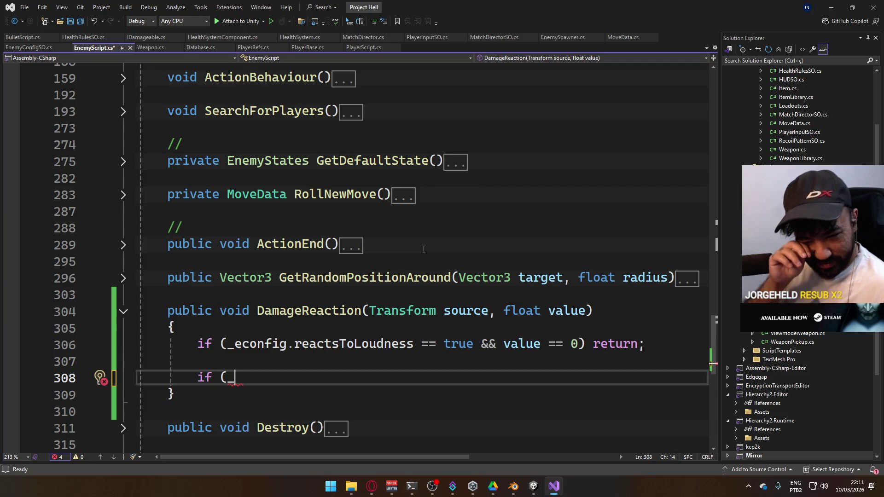
pyautogui.click(367, 491)
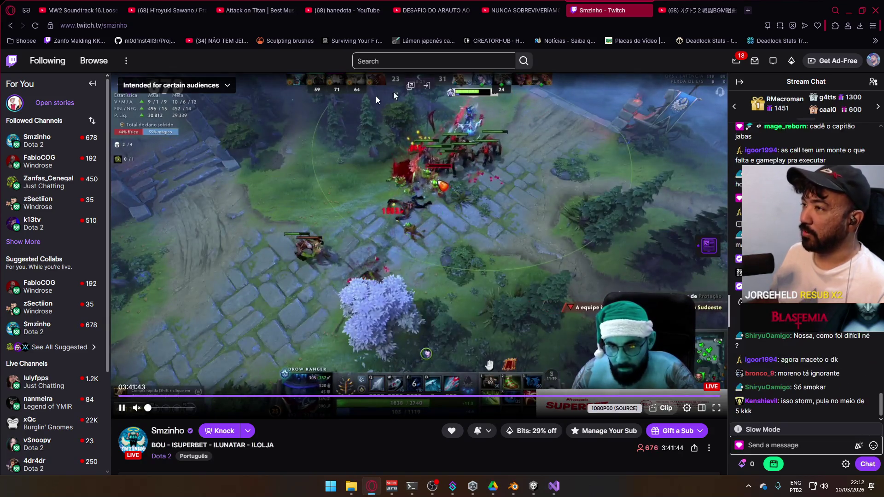
# - Unmute the live Dota 2 Twitch stream and keep watching it
pyautogui.click(137, 408)
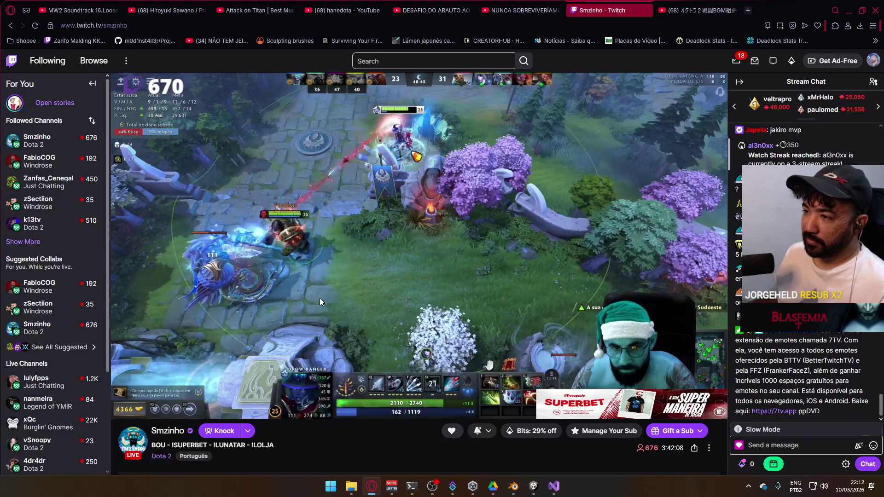
pyautogui.moveTo(319, 302)
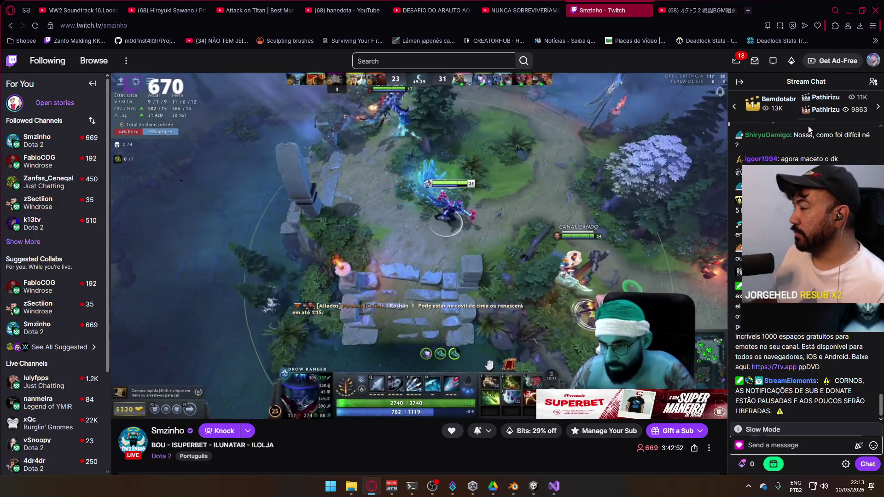
# - Start the 'John Wick Chapter 1-4 Theme Song Mix V2' video on YouTube, then return to Visual Studio
pyautogui.click(708, 9)
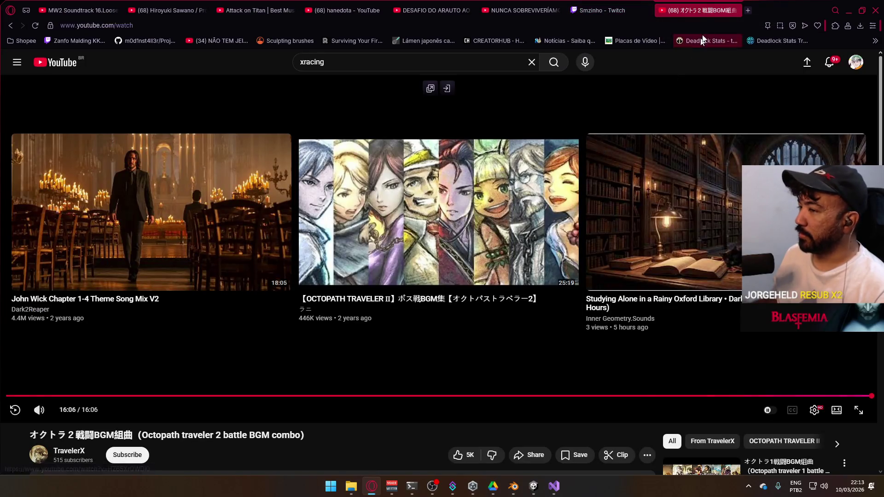
pyautogui.click(148, 226)
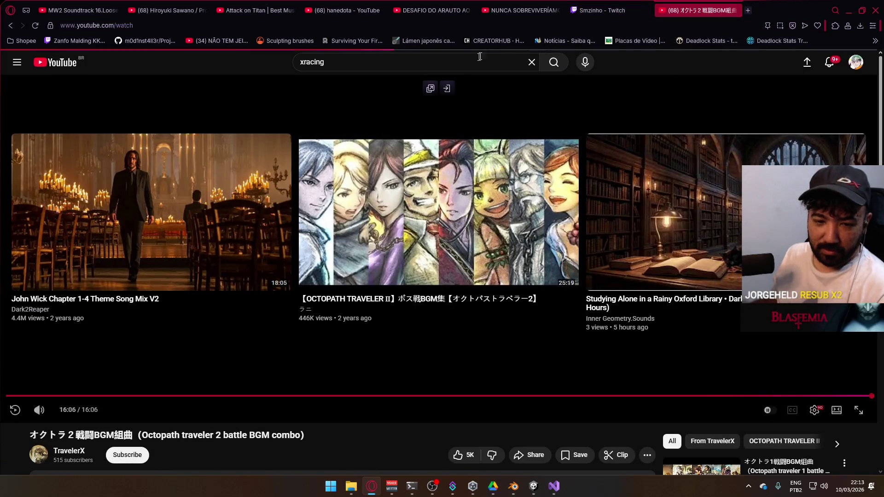
pyautogui.click(849, 10)
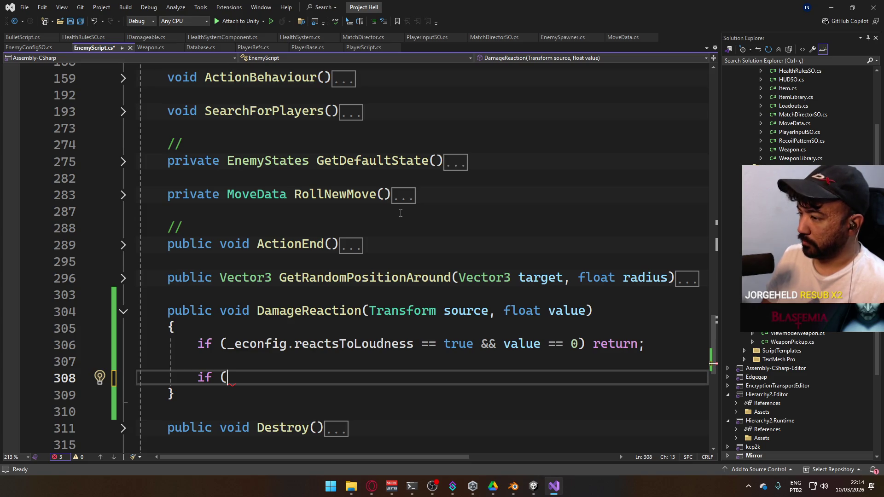
# - Complete the condition as 'if (ActiveTarget == null) return;' in DamageReaction, then switch to the browser
pyautogui.write('ActiveT')
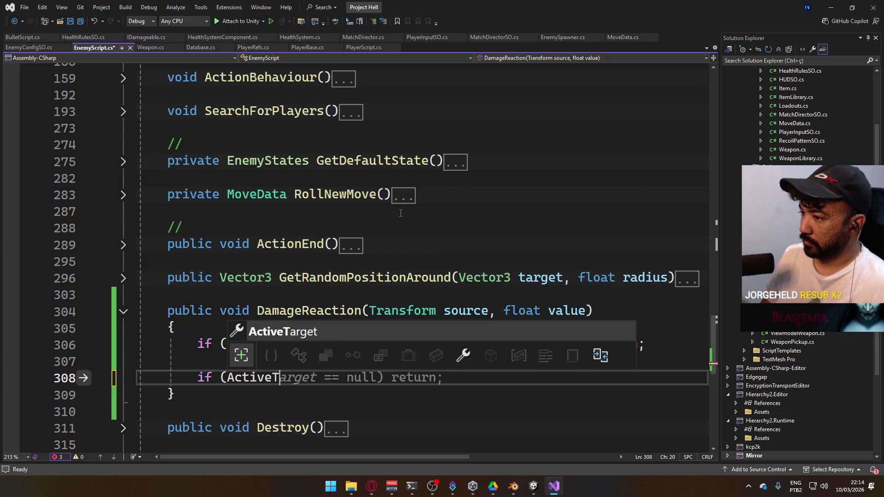
pyautogui.press('Tab')
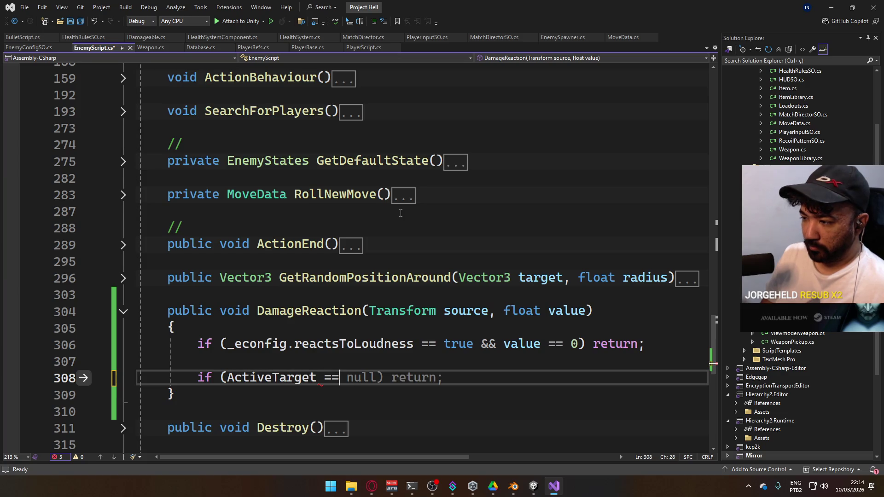
pyautogui.write(' null) return')
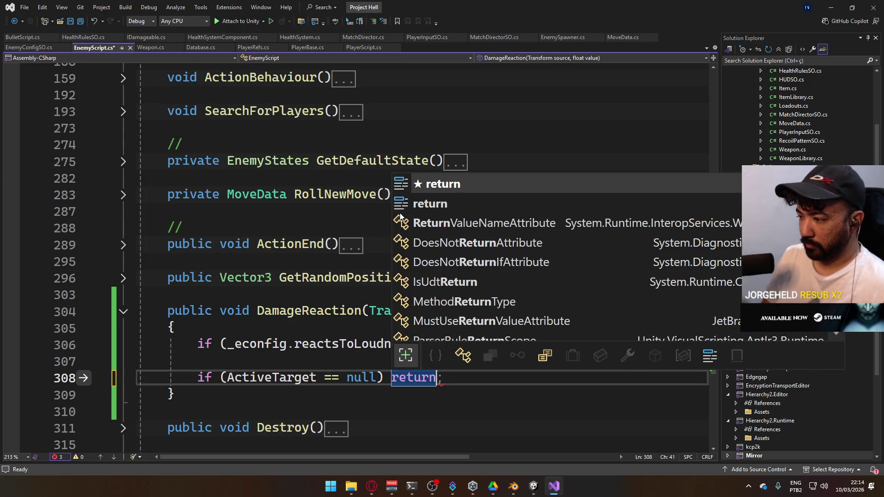
pyautogui.write(';')
pyautogui.press('Return')
pyautogui.press('Return')
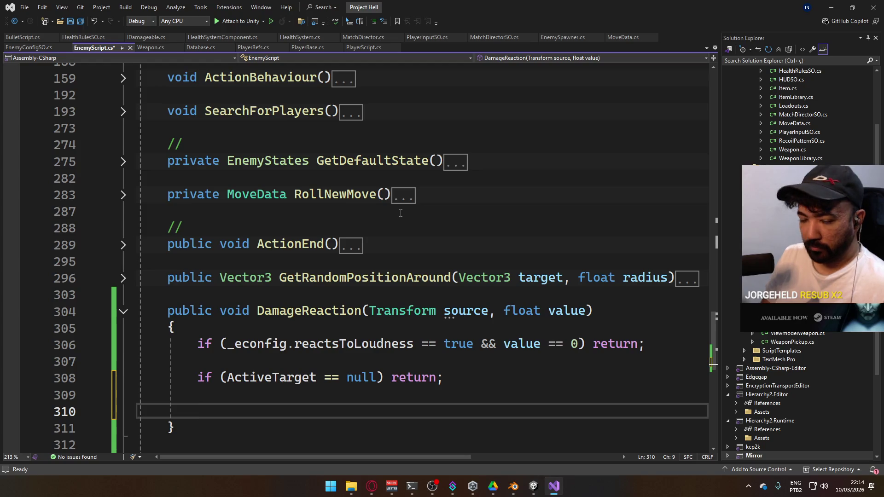
pyautogui.click(369, 486)
pyautogui.click(604, 10)
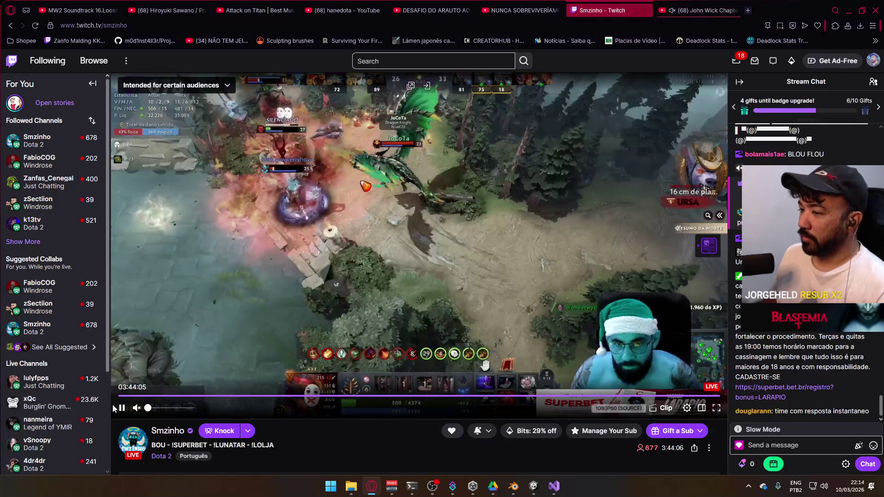
pyautogui.click(136, 407)
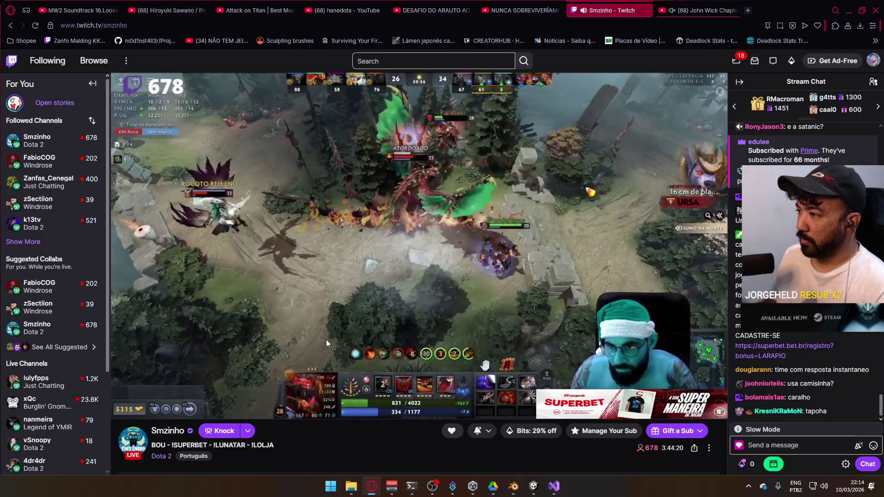
pyautogui.moveTo(329, 339)
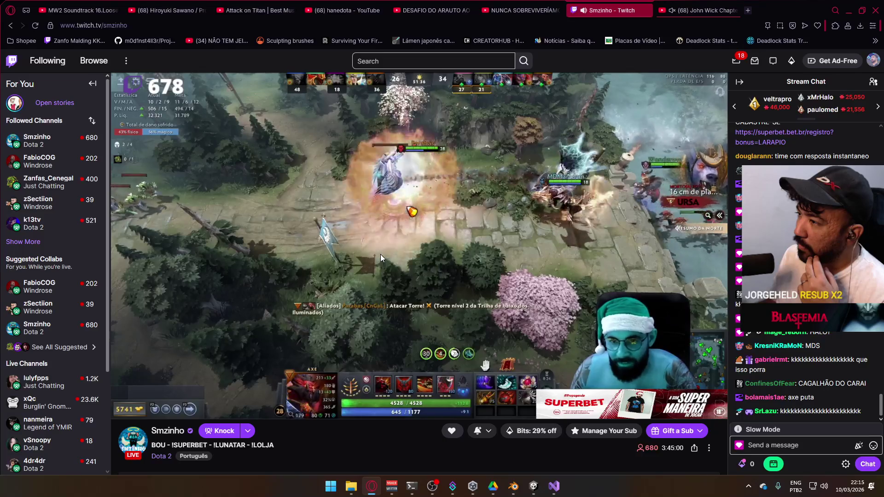
pyautogui.moveTo(378, 252)
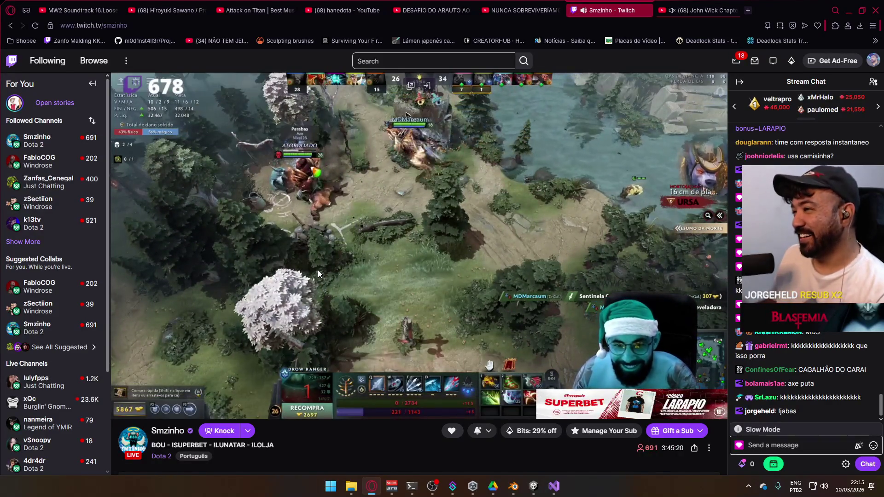
pyautogui.moveTo(316, 269)
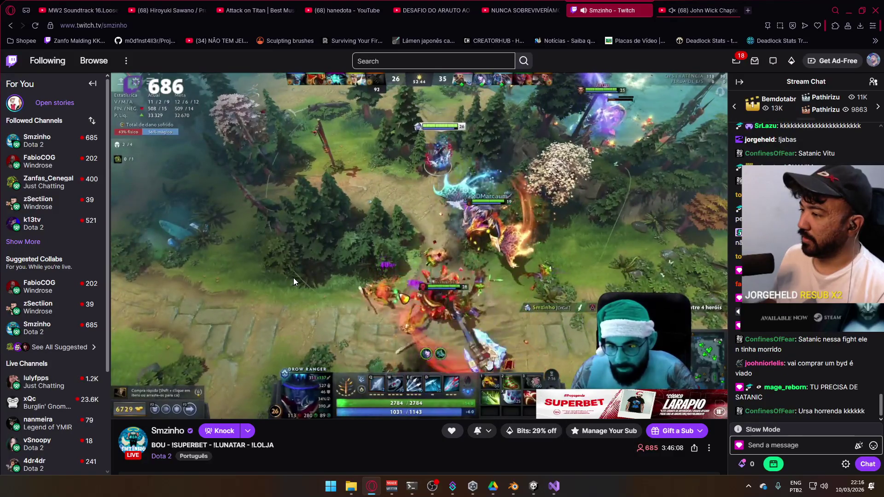
pyautogui.moveTo(293, 276)
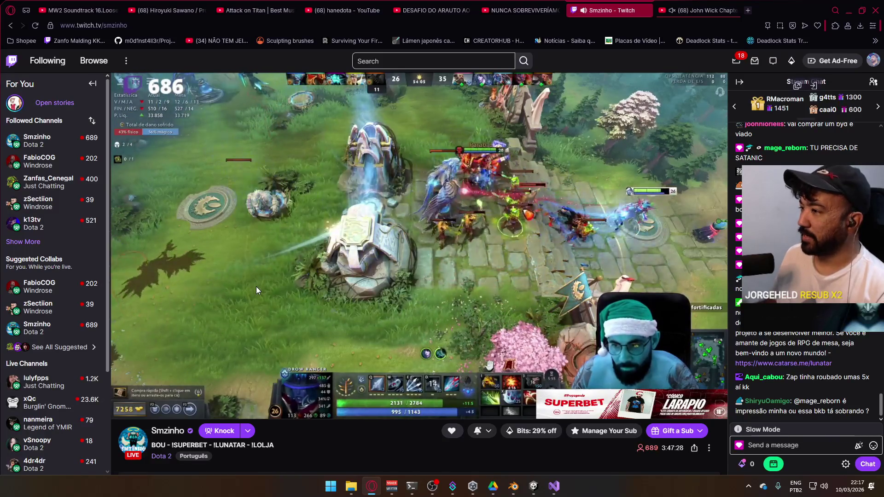
pyautogui.moveTo(256, 288)
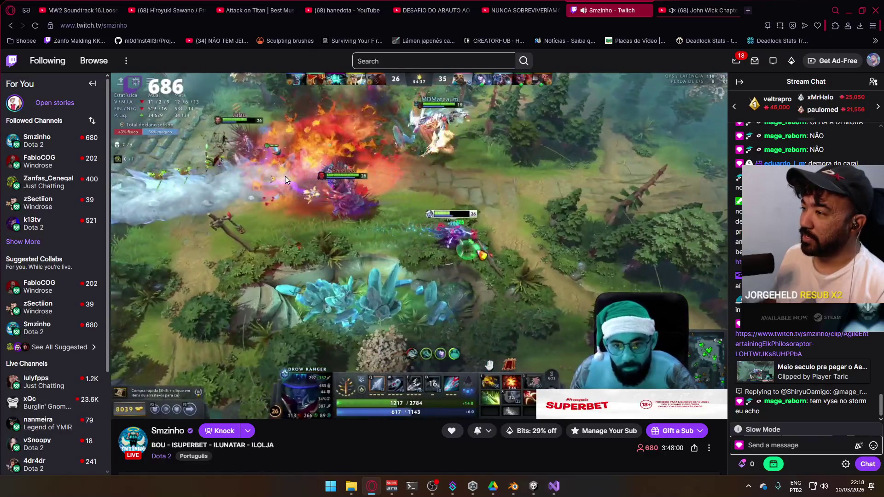
pyautogui.moveTo(284, 180)
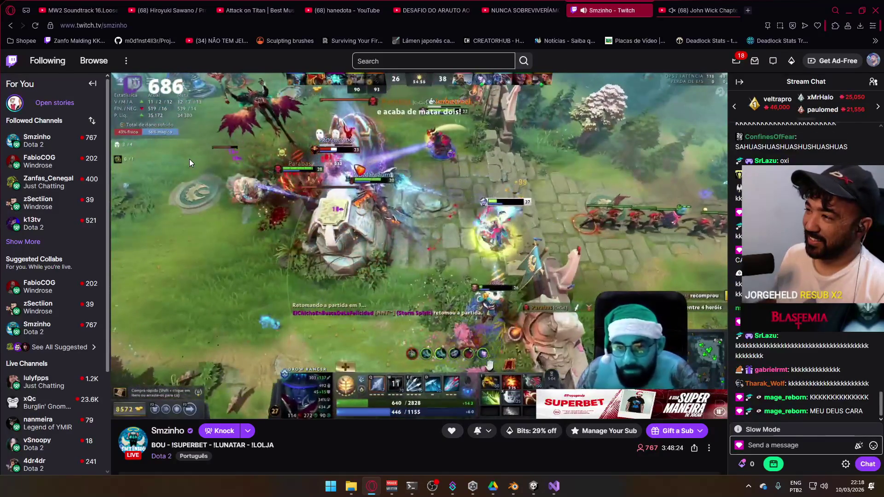
pyautogui.moveTo(189, 164)
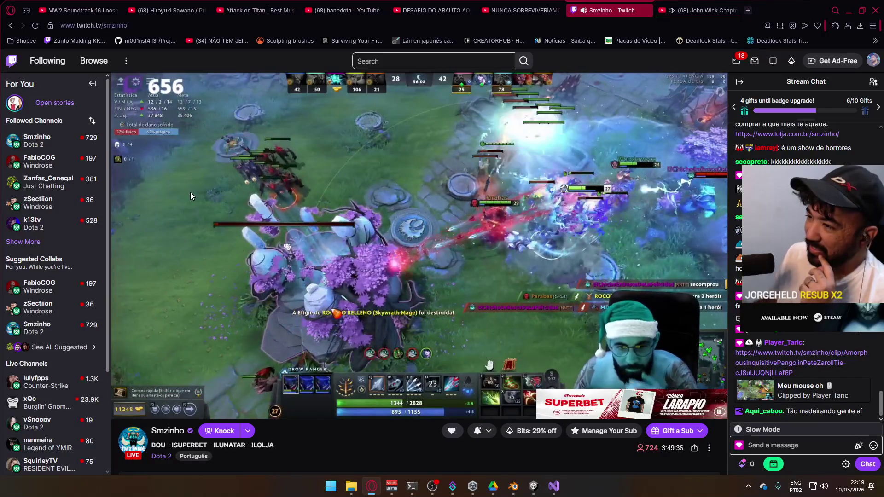
pyautogui.moveTo(192, 196)
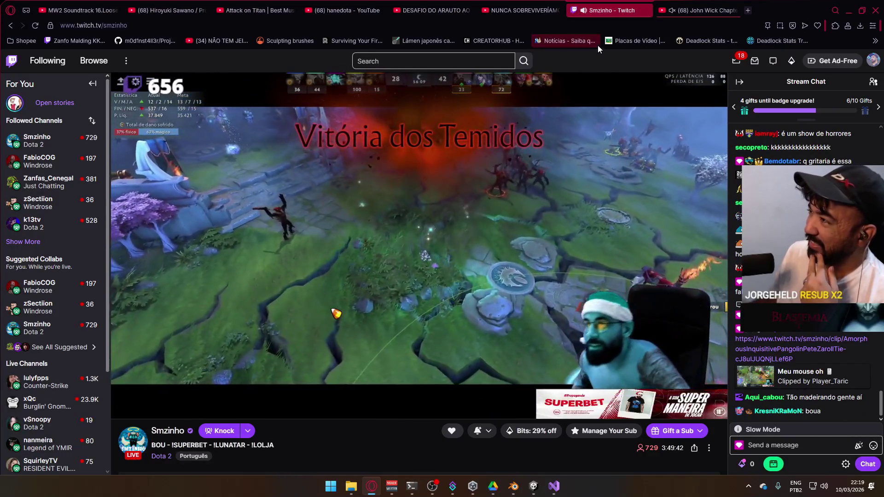
pyautogui.click(646, 12)
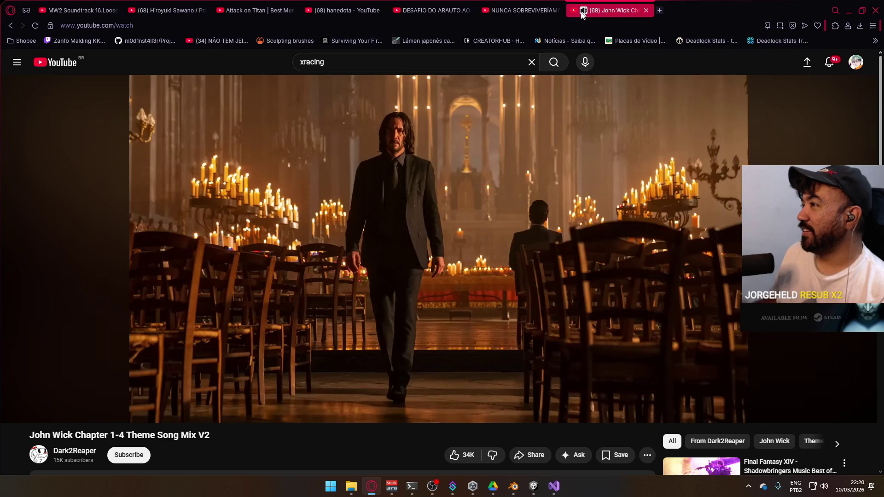
# - Restart the John Wick theme mix from 0:00, then minimize Opera to return to Visual Studio
pyautogui.moveTo(27, 402); pyautogui.dragTo(73, 283)
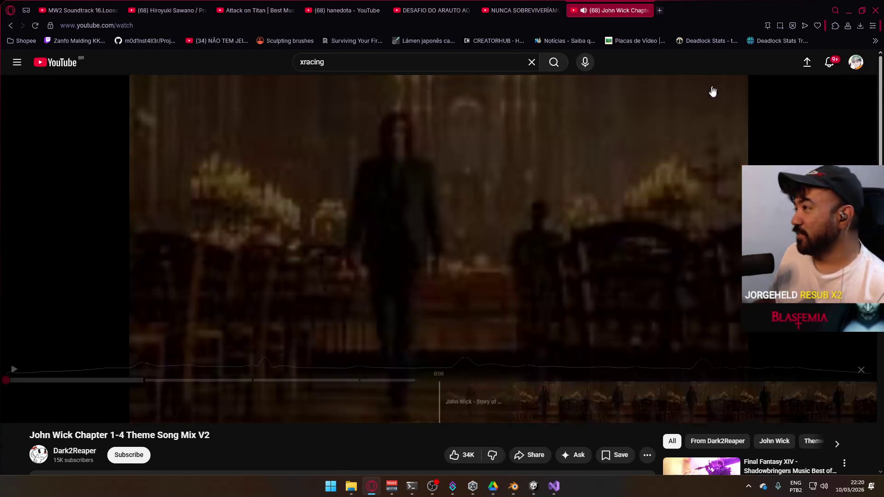
pyautogui.click(654, 154)
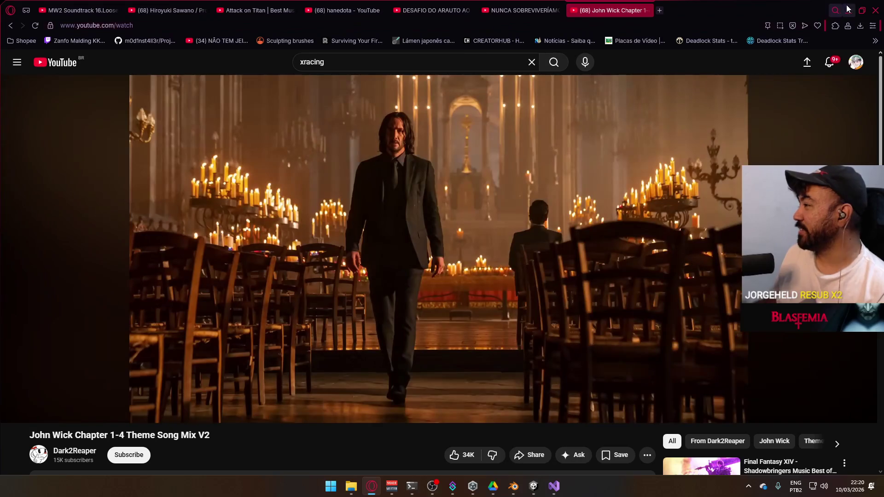
pyautogui.press('space')
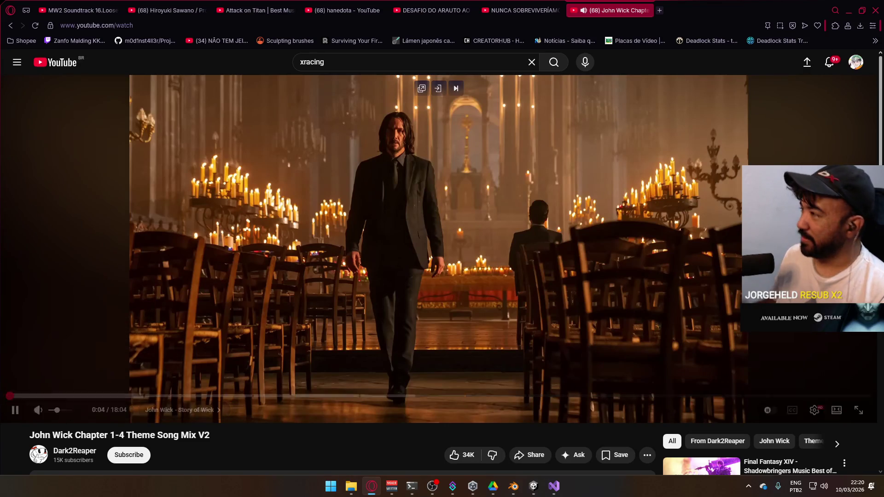
pyautogui.click(851, 13)
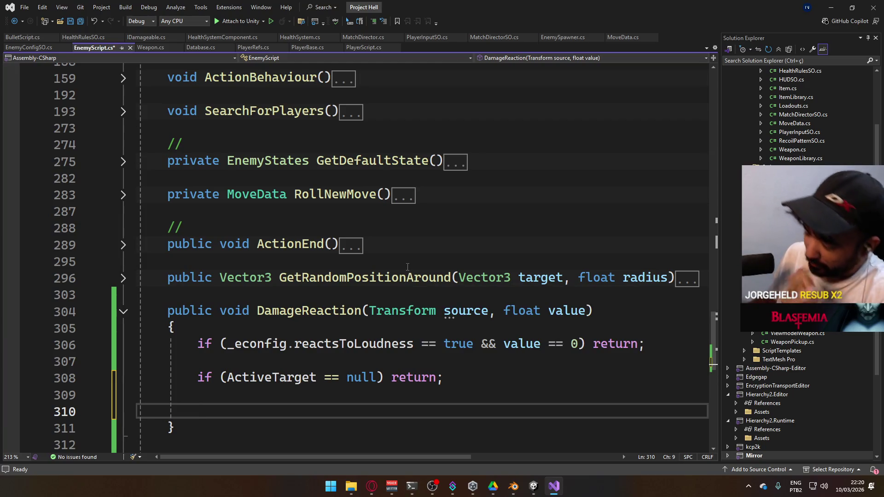
# - Add 'ActiveTarget = source;' to DamageReaction, save EnemyScript.cs, and switch to Unity
pyautogui.write('Act')
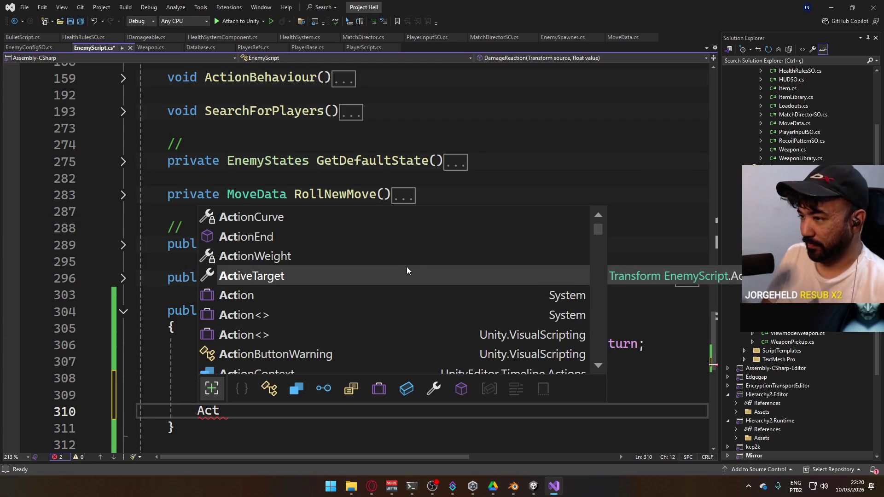
pyautogui.press('Tab')
pyautogui.write('= ')
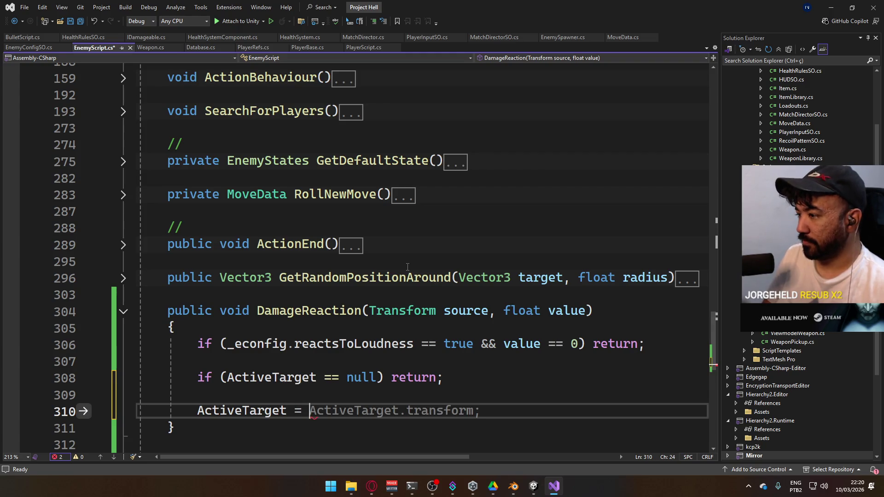
pyautogui.write('source;')
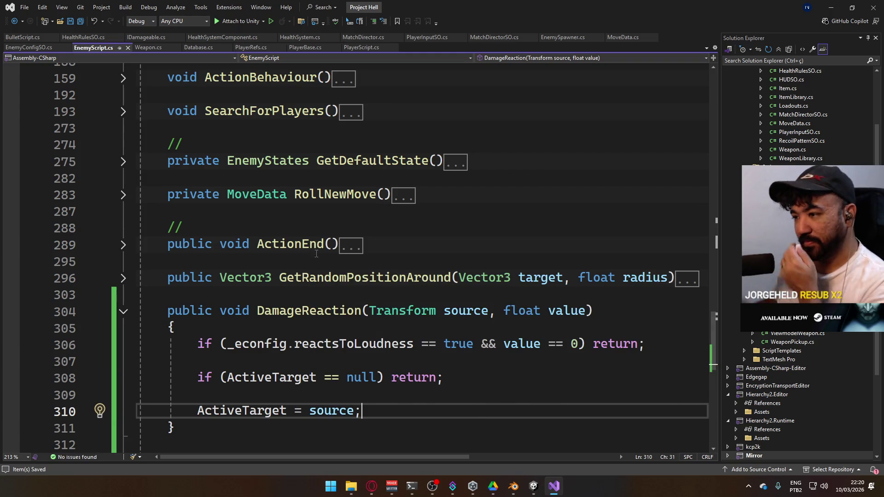
pyautogui.scroll(-3, 421, 272)
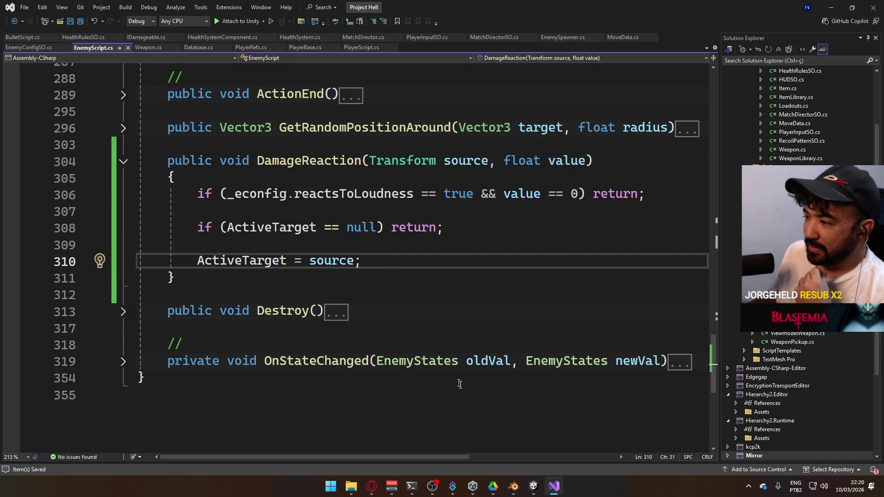
pyautogui.click(531, 491)
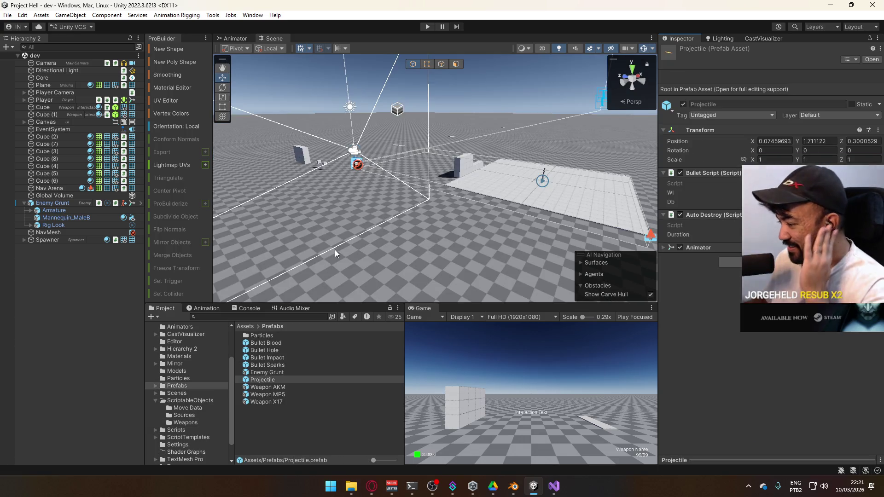
# - Enter Play mode, equip the AK and fire one shot, then show the CastVisualizer panel
pyautogui.click(428, 26)
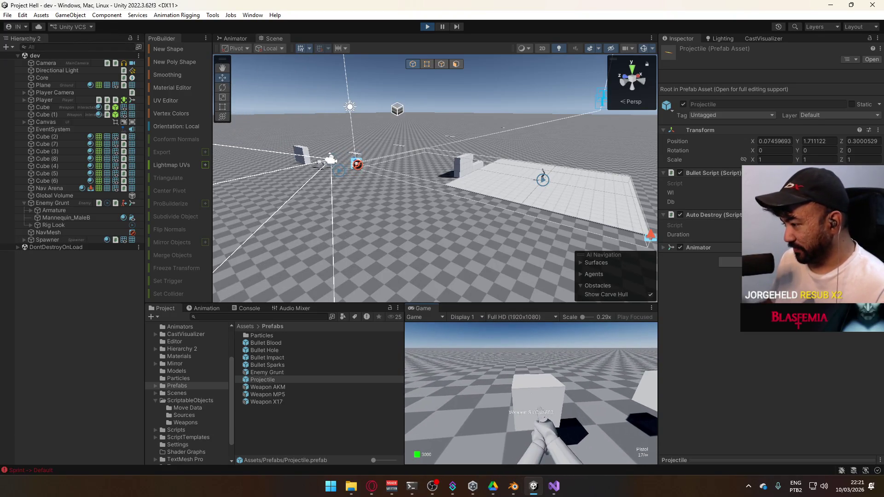
pyautogui.press('2')
pyautogui.press('3')
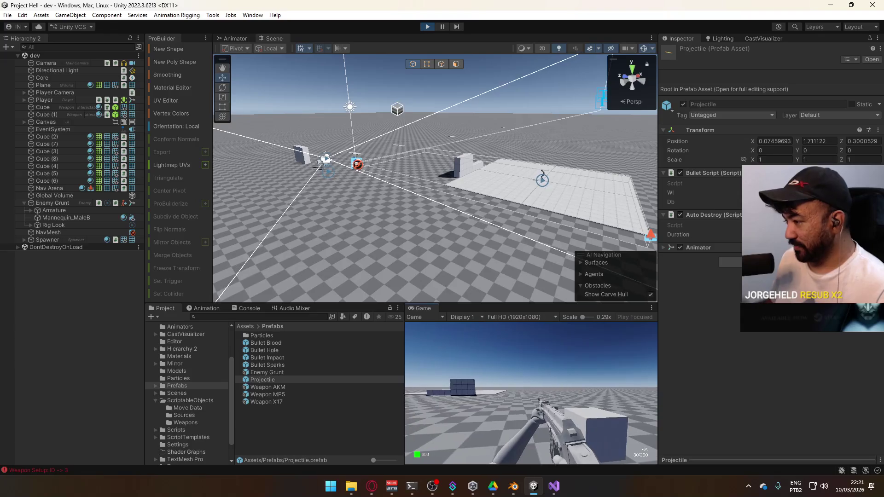
pyautogui.press('super')
pyautogui.press('super')
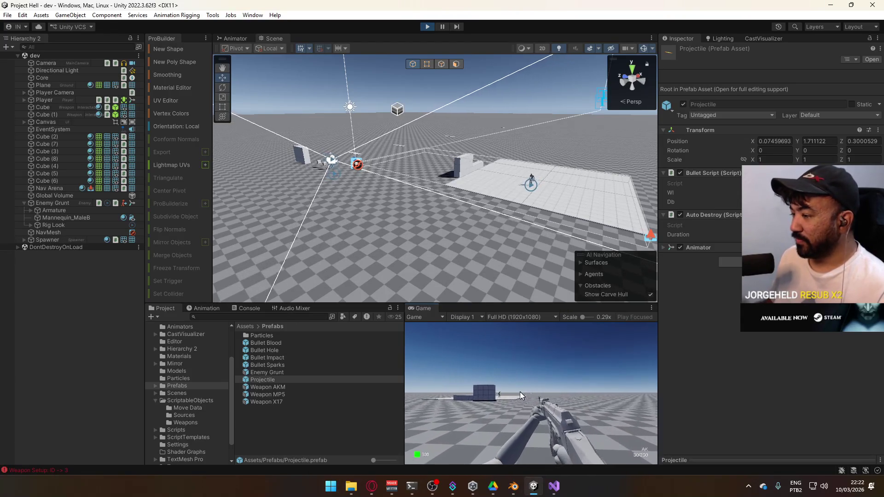
pyautogui.click(406, 385)
pyautogui.press('super')
pyautogui.press('super')
pyautogui.moveTo(460, 185); pyautogui.dragTo(493, 159)
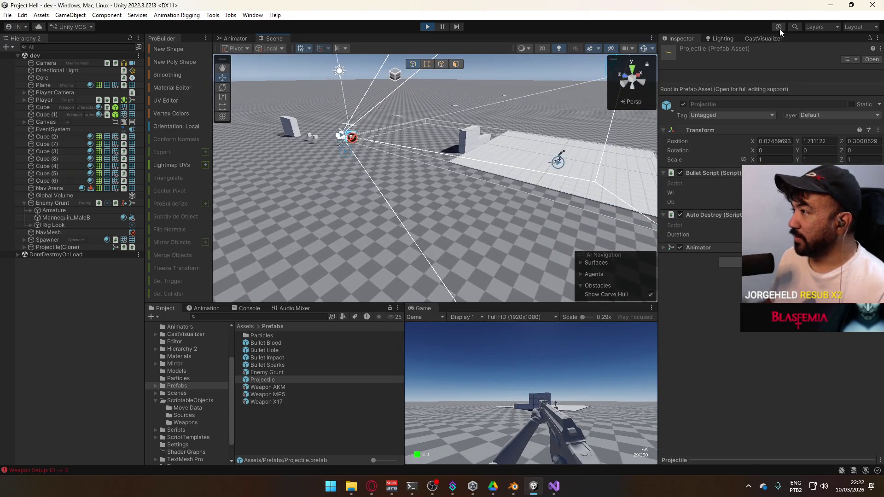
pyautogui.click(761, 39)
# - Switch cast visualization On, fire about seven AK shots in the Game view, then stop Play mode
pyautogui.click(849, 47)
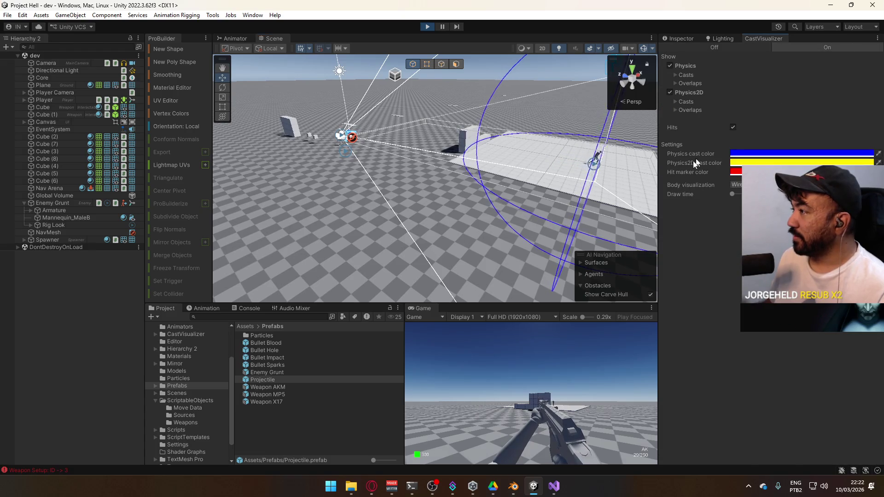
pyautogui.click(536, 396)
pyautogui.click(547, 396)
pyautogui.click(547, 396)
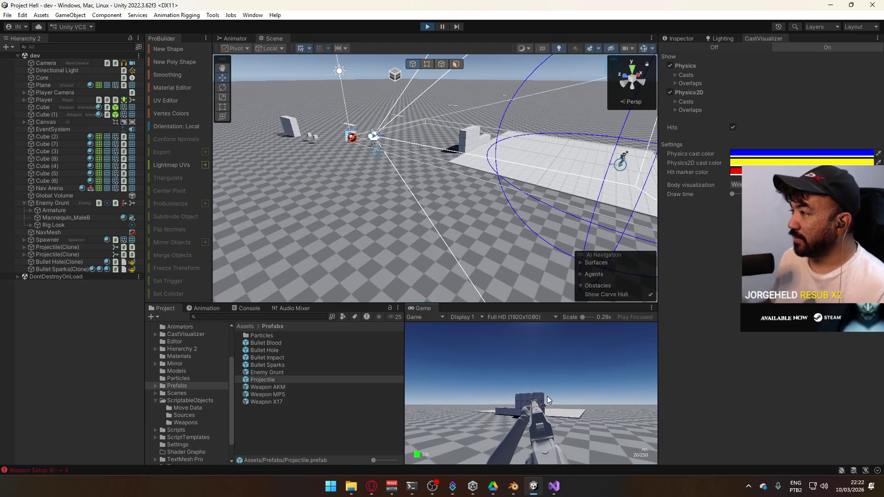
pyautogui.click(539, 403)
pyautogui.click(538, 404)
pyautogui.click(539, 403)
pyautogui.click(539, 403)
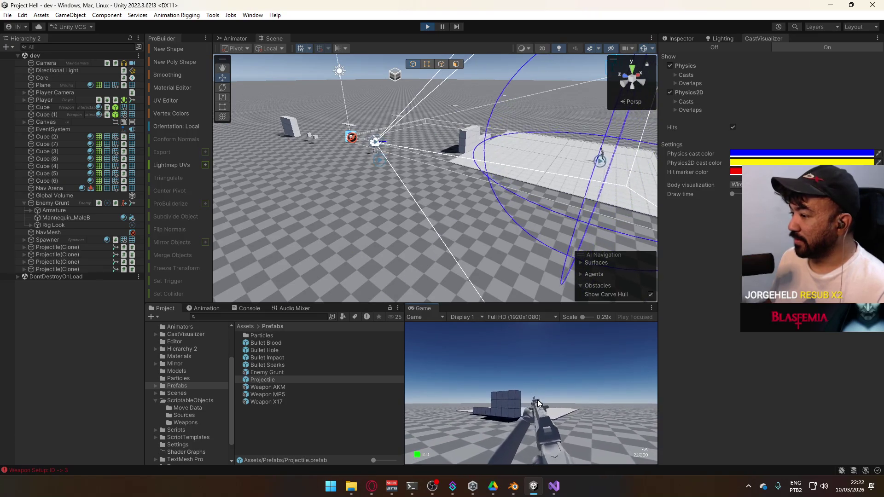
pyautogui.press('super')
pyautogui.click(425, 28)
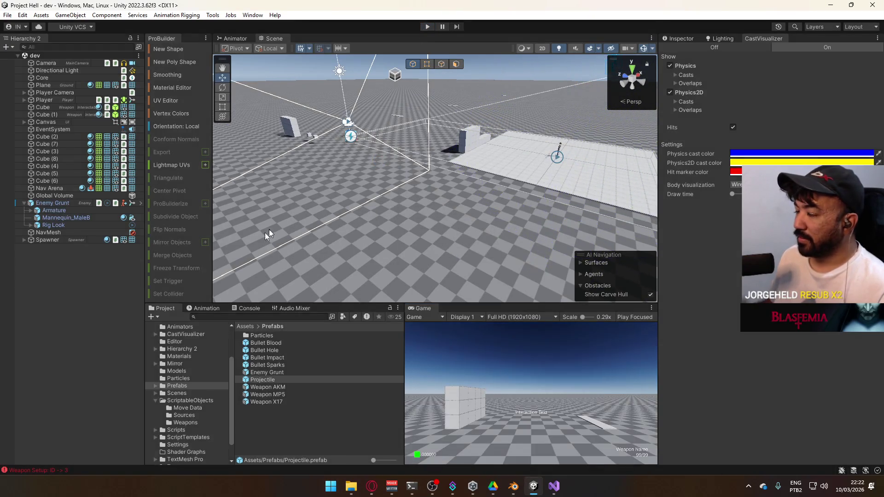
# - Select the Enemy Grunt object and inspect its components
pyautogui.click(74, 204)
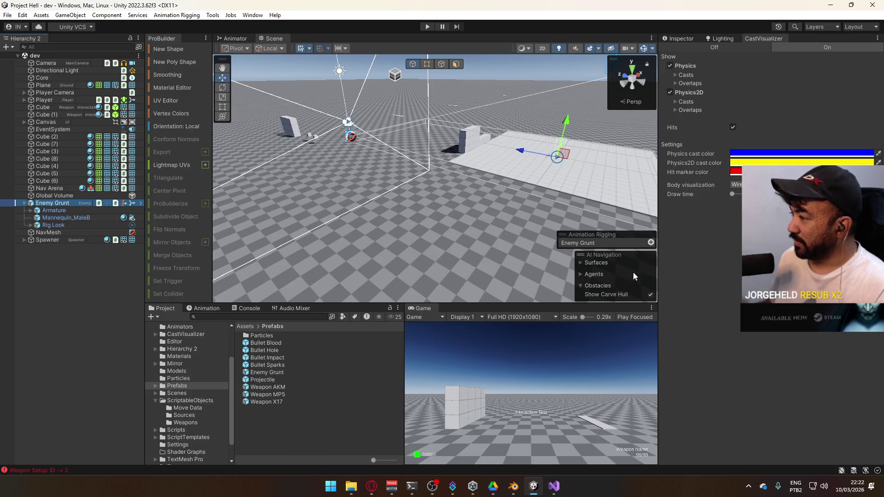
pyautogui.click(682, 38)
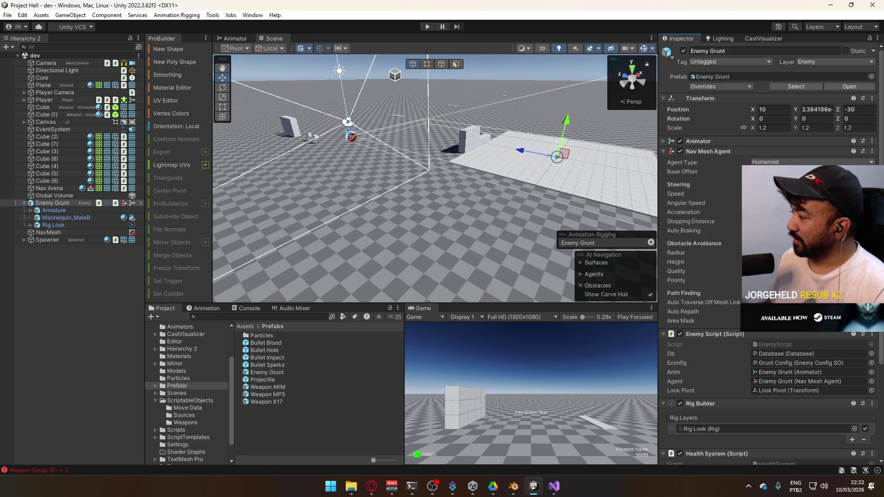
pyautogui.scroll(-5, 769, 253)
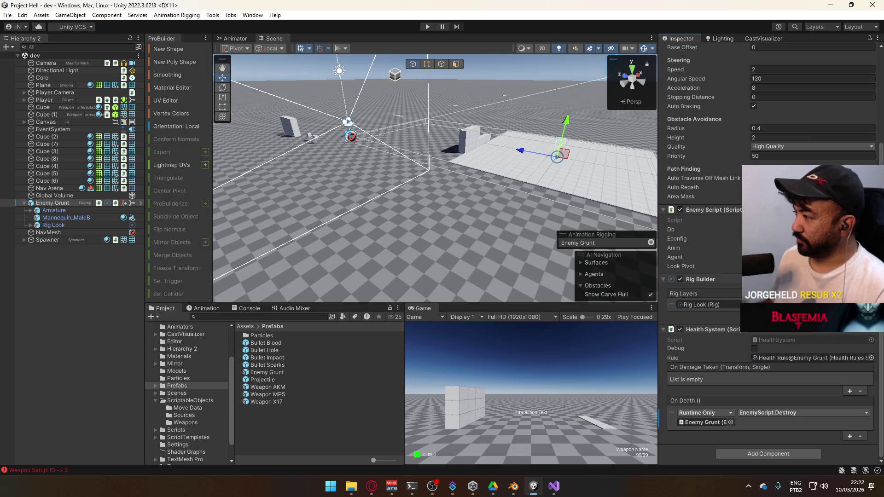
# - Inspect Grunt Config from the ScriptableObjects folder, then enter Play mode and select Core
pyautogui.click(191, 400)
pyautogui.click(266, 365)
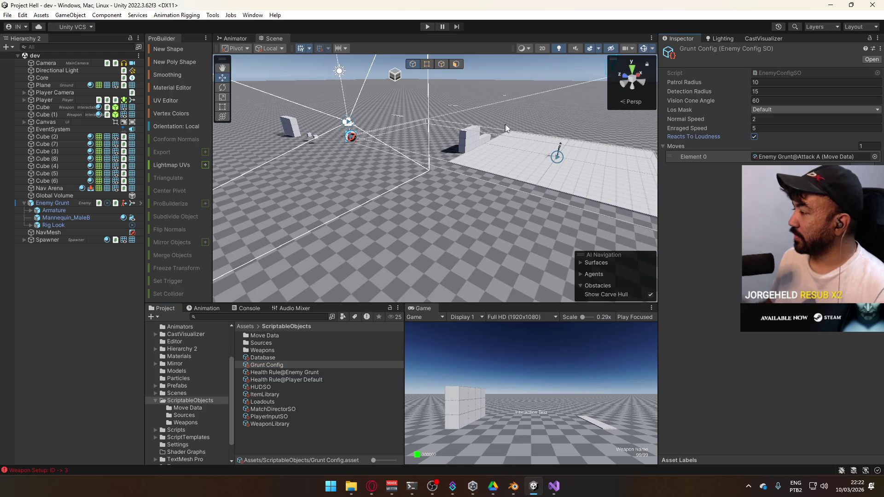
pyautogui.click(430, 24)
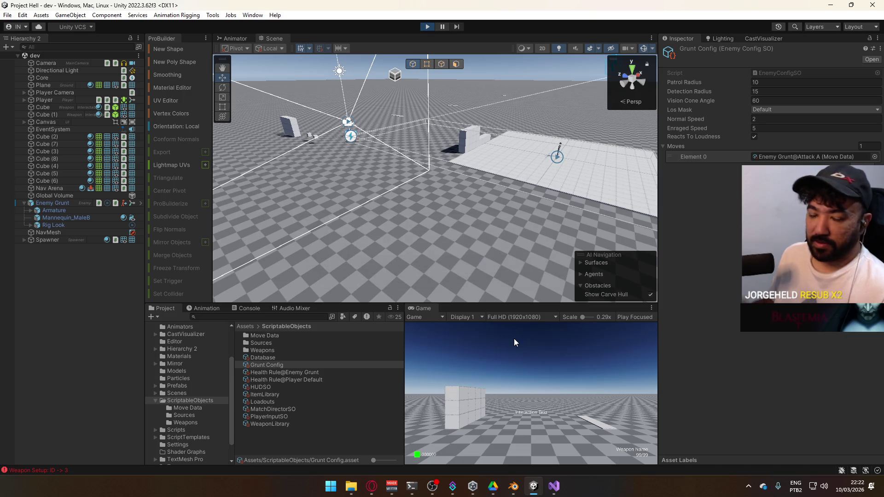
pyautogui.click(42, 77)
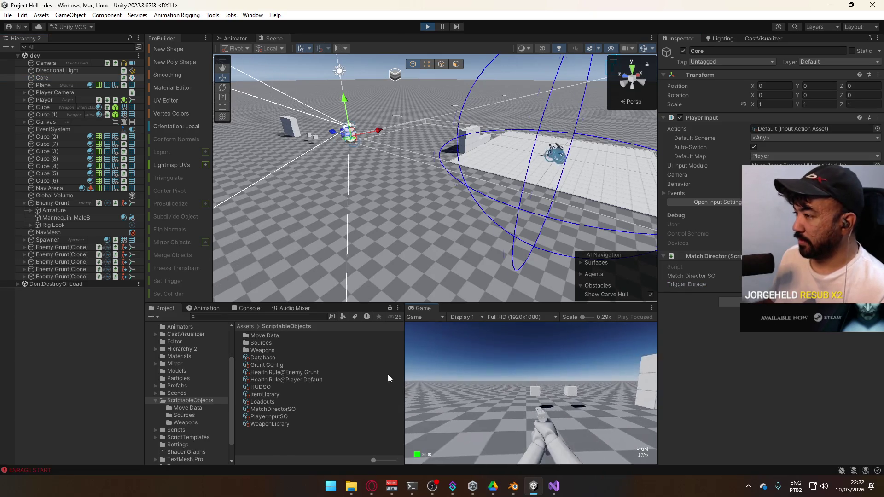
# - Walk toward the block structures, switch to the AK, and fire repeated shots at them
pyautogui.hotkey('shift', 'w')
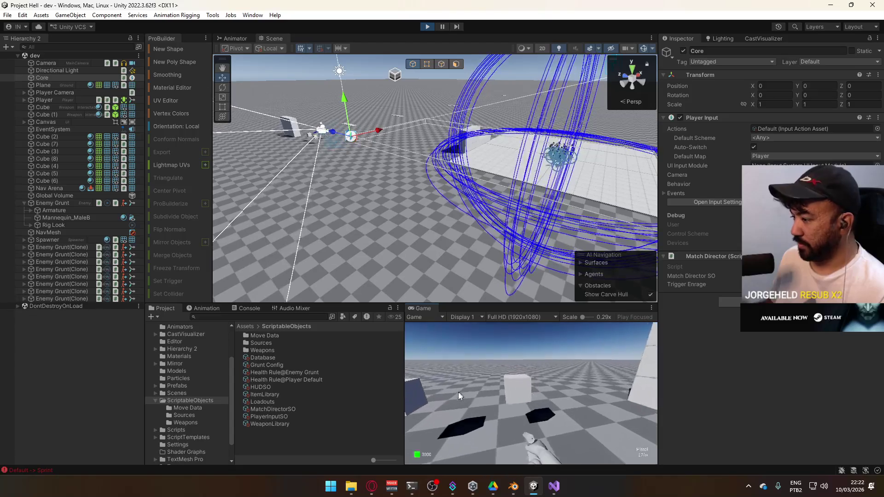
pyautogui.press('e')
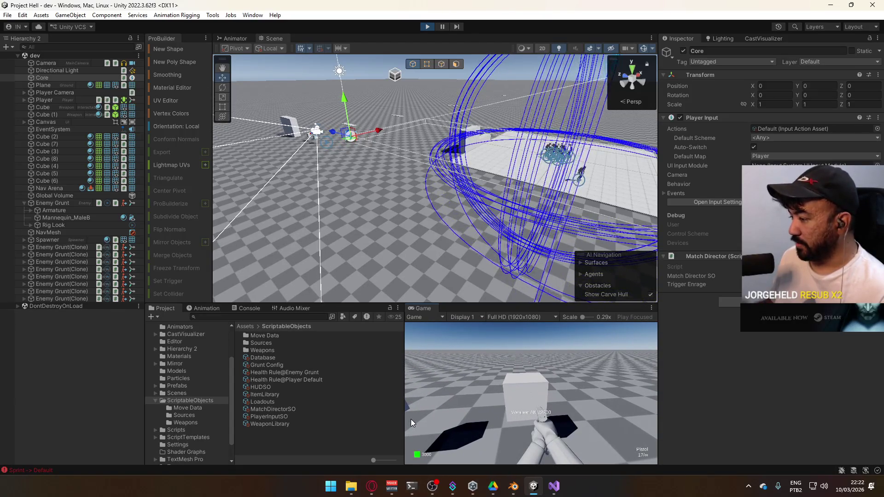
pyautogui.press('super')
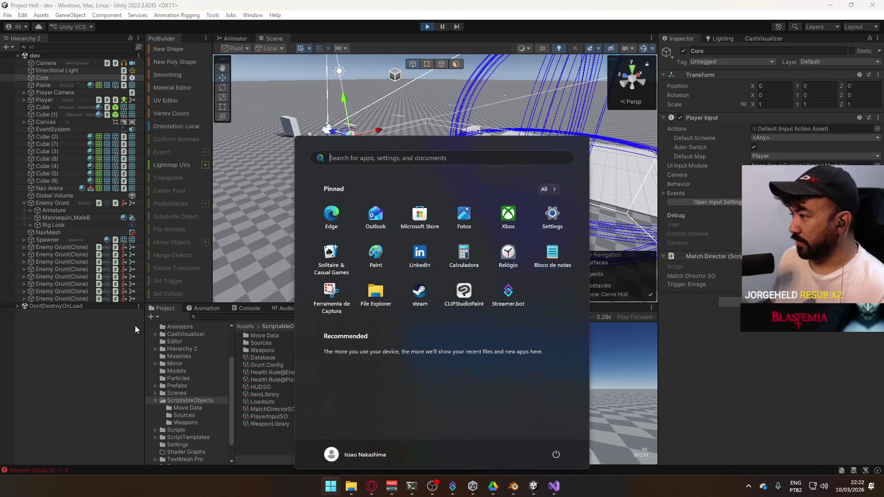
pyautogui.click(516, 392)
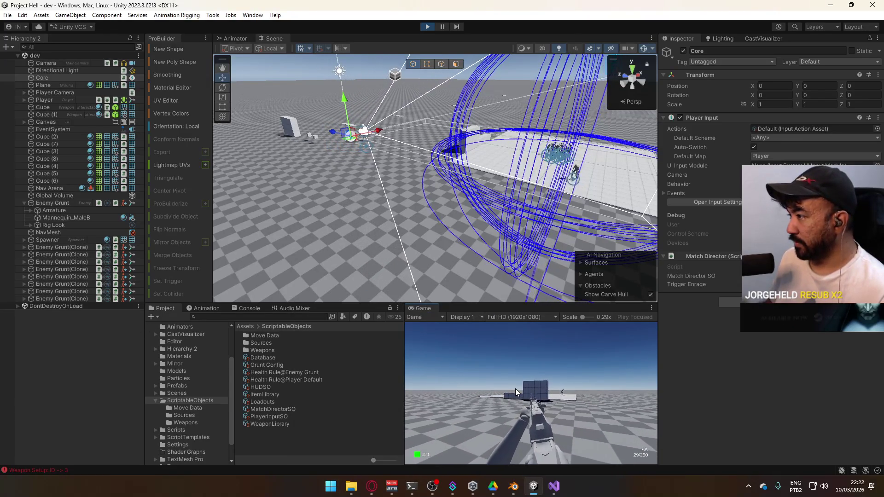
pyautogui.click(515, 389)
pyautogui.click(516, 389)
pyautogui.click(515, 389)
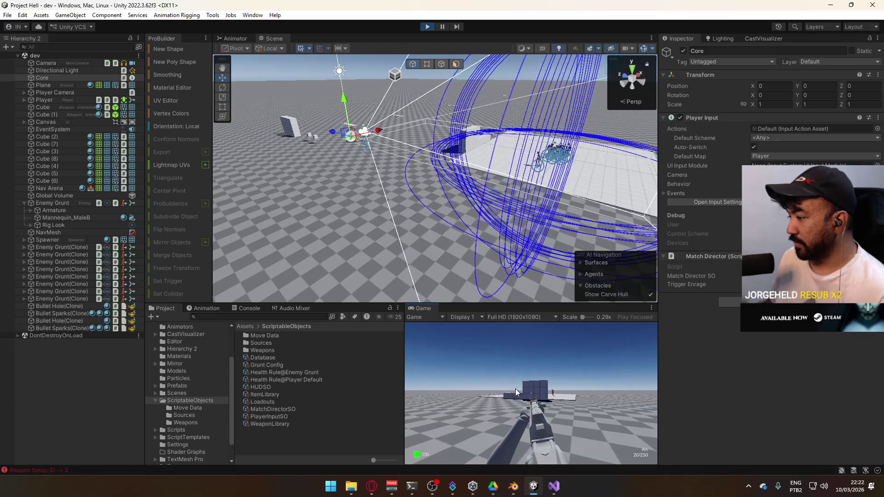
pyautogui.click(515, 389)
pyautogui.click(520, 390)
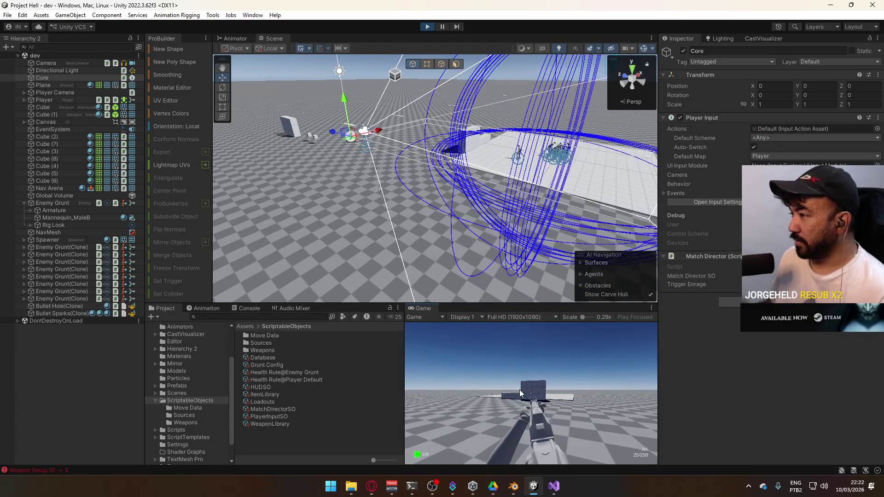
pyautogui.click(520, 390)
pyautogui.click(519, 390)
pyautogui.click(520, 390)
pyautogui.click(520, 389)
pyautogui.click(520, 390)
pyautogui.press('super')
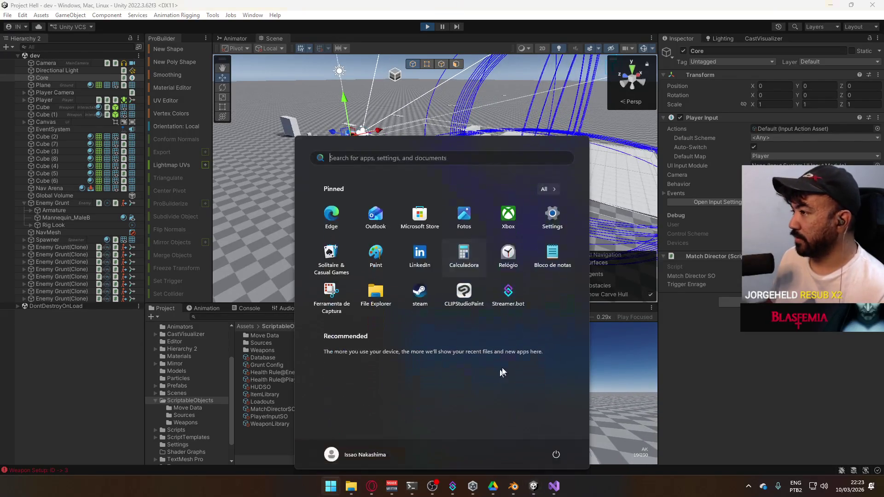
pyautogui.press('super')
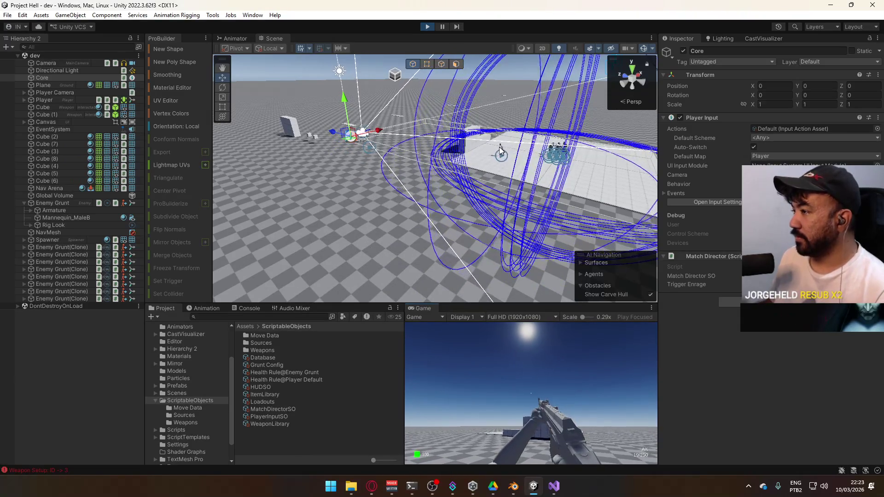
pyautogui.press('super')
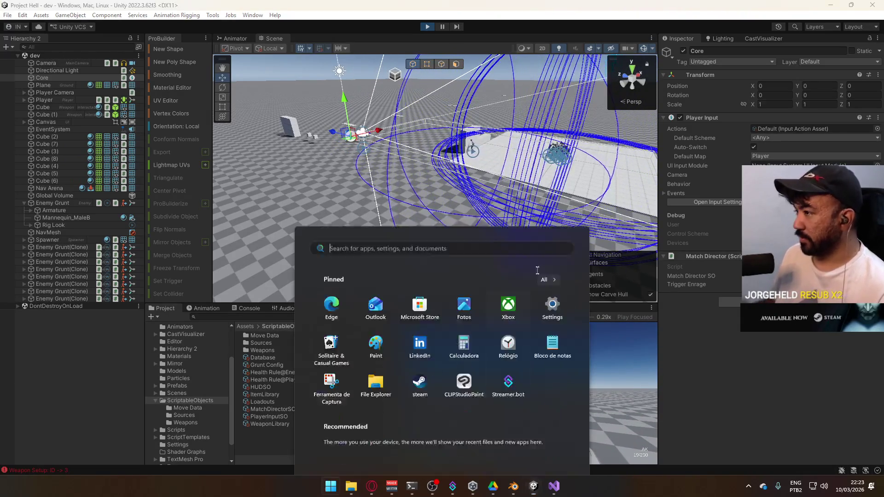
pyautogui.press('super')
pyautogui.moveTo(571, 415)
pyautogui.mouseDown()
pyautogui.moveTo(574, 407)
pyautogui.moveTo(562, 410)
pyautogui.mouseUp()
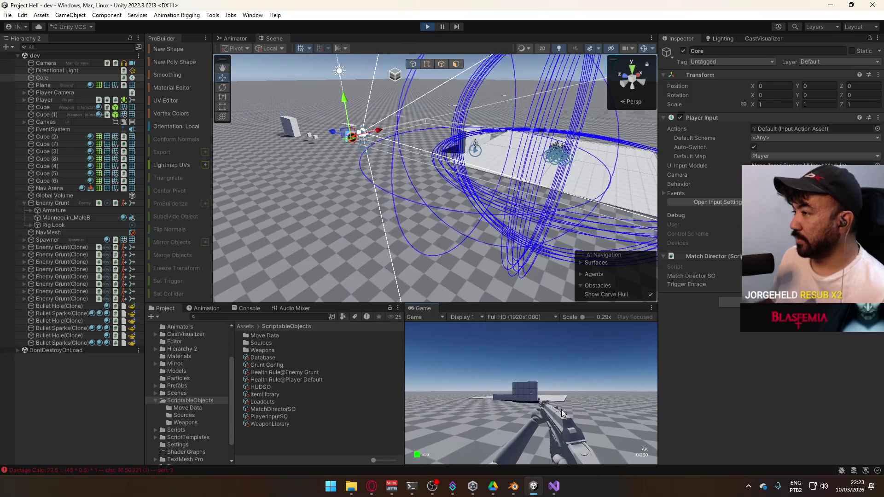
# - Reload the AK, fire several long bursts at the blocks, then stop Play mode
pyautogui.press('r')
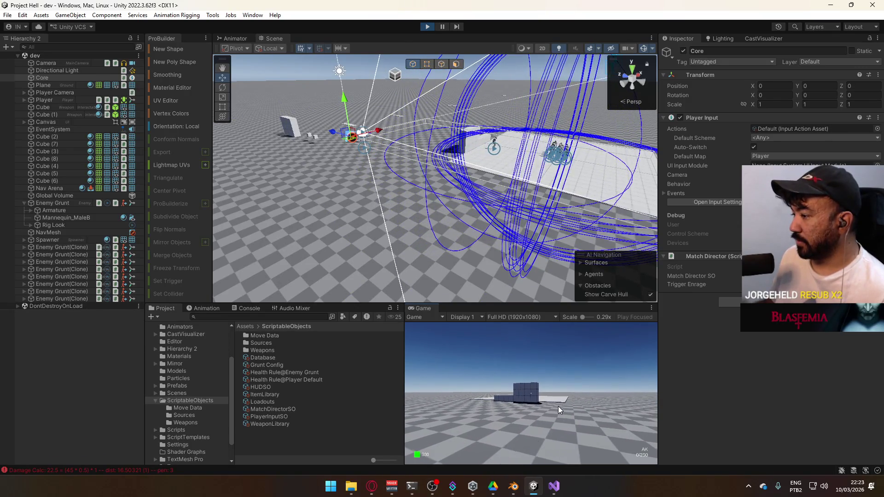
pyautogui.moveTo(533, 409)
pyautogui.mouseDown()
pyautogui.moveTo(578, 439)
pyautogui.moveTo(569, 443)
pyautogui.moveTo(540, 421)
pyautogui.moveTo(545, 477)
pyautogui.mouseUp()
pyautogui.press('super')
pyautogui.click(566, 423)
pyautogui.press('r')
pyautogui.press('r')
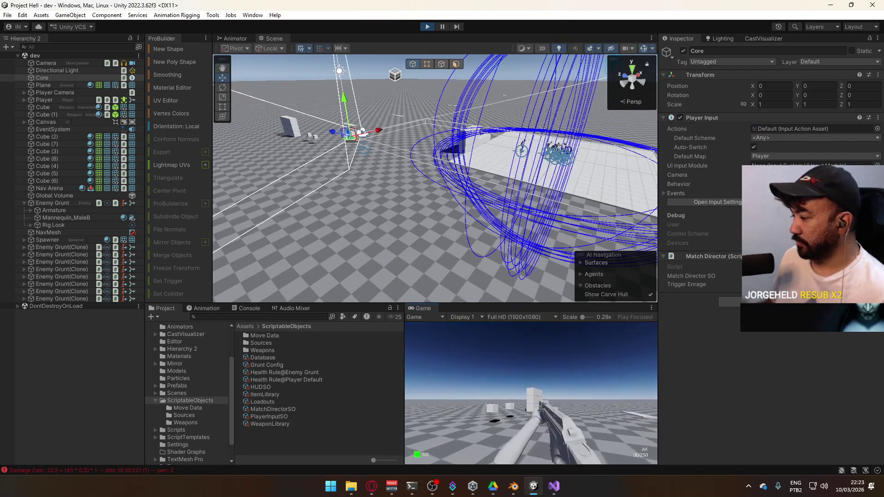
pyautogui.press('super')
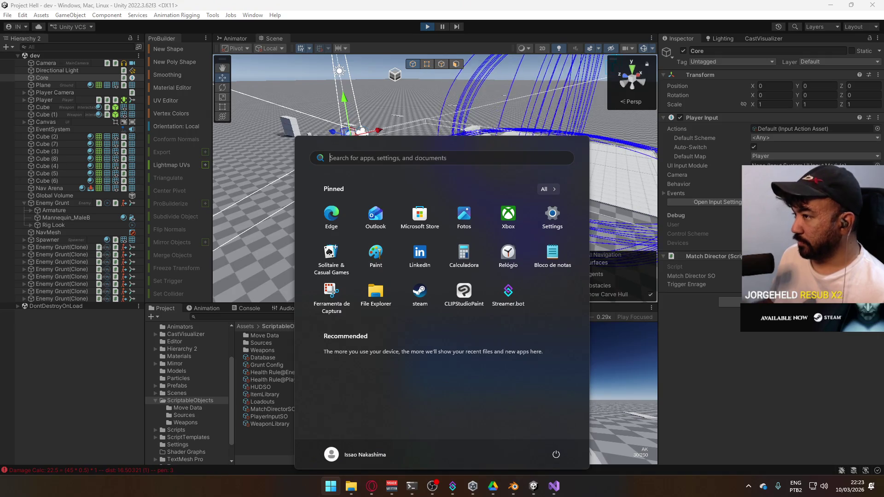
pyautogui.moveTo(644, 109); pyautogui.dragTo(567, 245)
pyautogui.moveTo(553, 375); pyautogui.dragTo(536, 457)
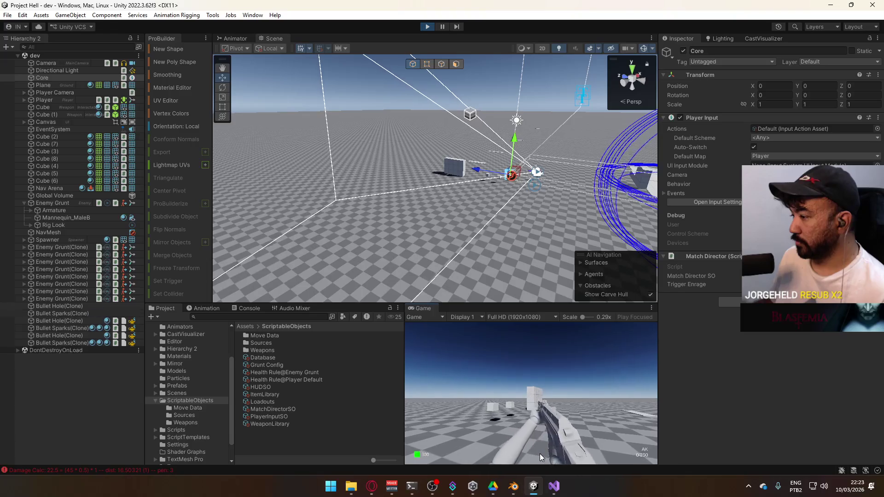
pyautogui.press('super')
pyautogui.press('super')
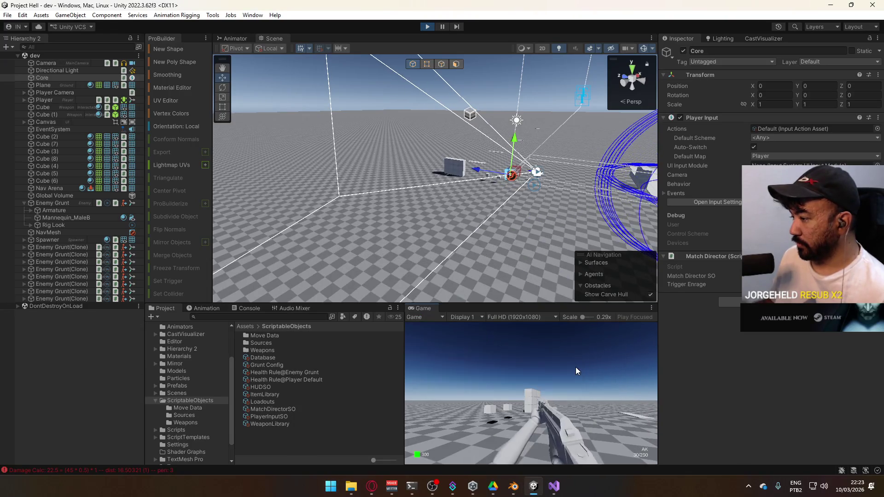
pyautogui.moveTo(570, 369); pyautogui.dragTo(552, 460)
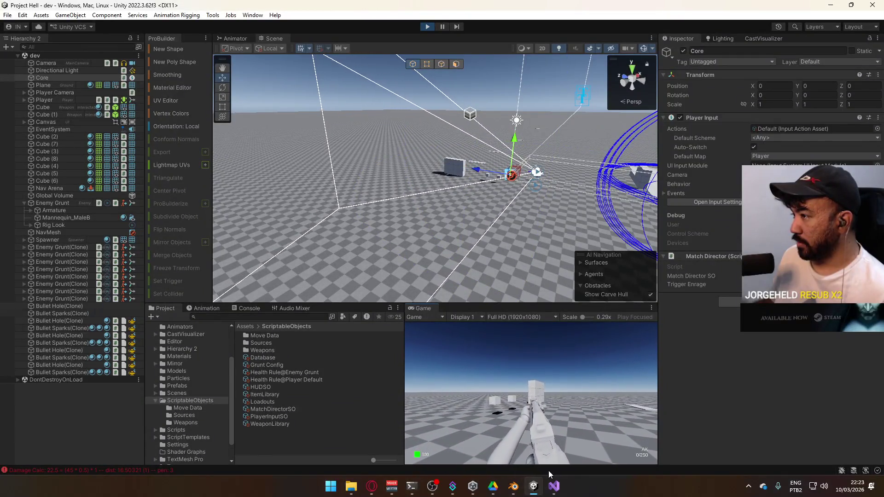
pyautogui.press('super')
pyautogui.press('super')
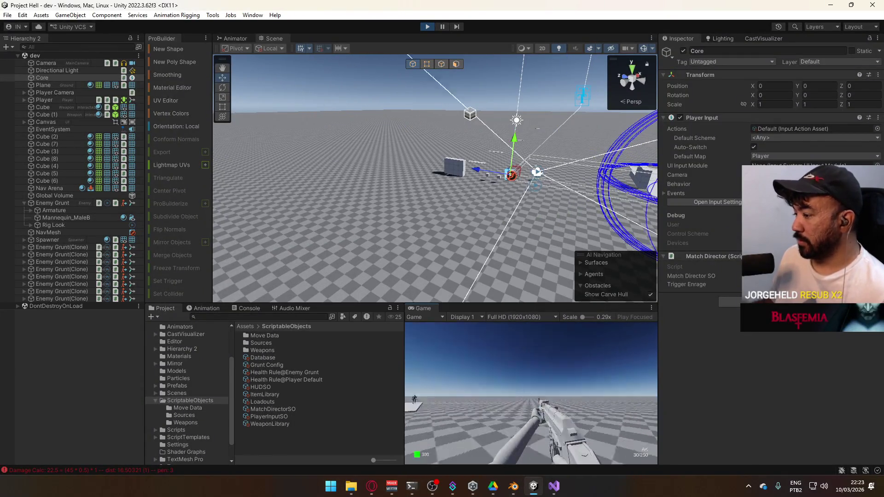
pyautogui.press('super')
pyautogui.press('super')
pyautogui.moveTo(405, 166)
pyautogui.mouseDown()
pyautogui.moveTo(470, 164)
pyautogui.moveTo(337, 170)
pyautogui.mouseUp()
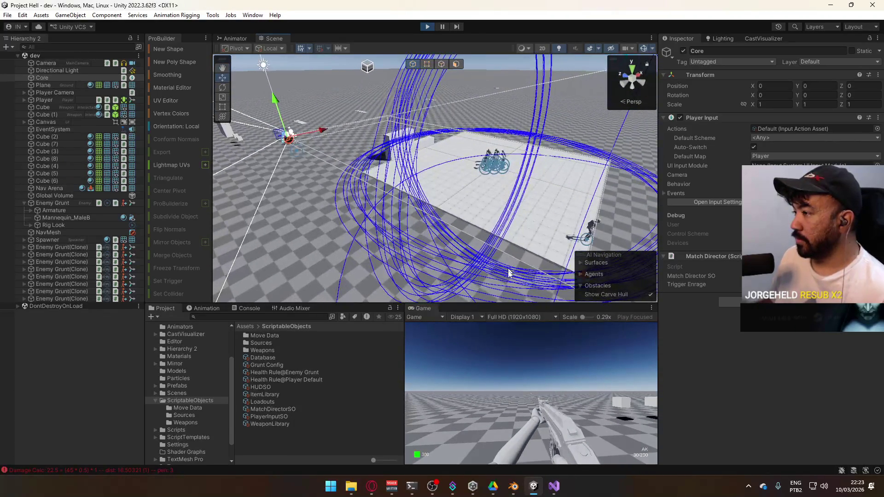
pyautogui.press('super')
pyautogui.press('super')
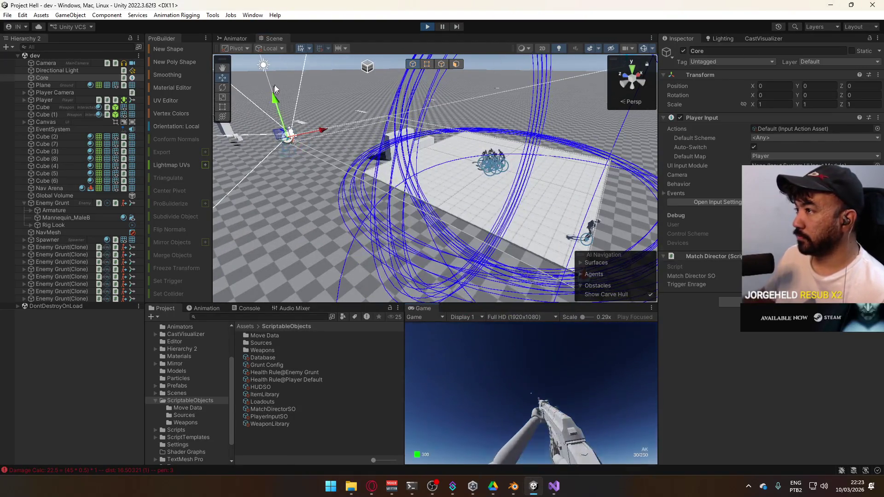
pyautogui.click(429, 28)
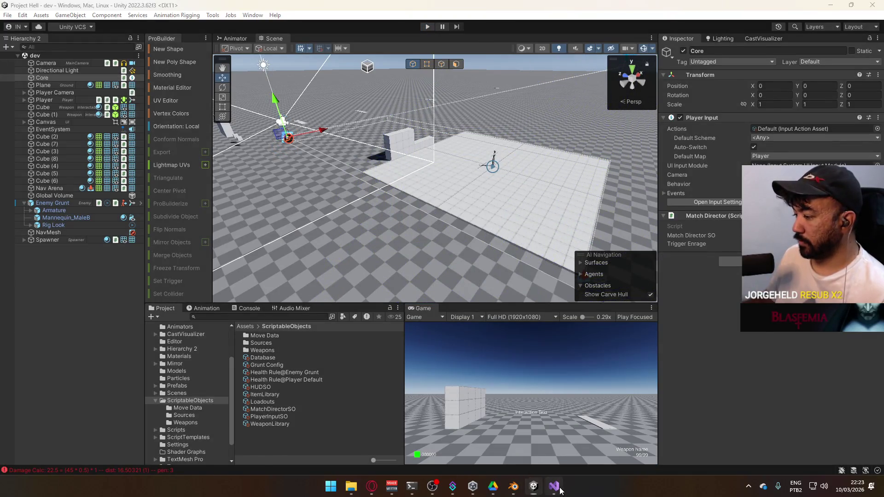
# - Bring up EnemyScript.cs in Visual Studio and scroll to DamageReaction's 'ActiveTarget = source;' line
pyautogui.click(560, 489)
pyautogui.scroll(-14, 227, 171)
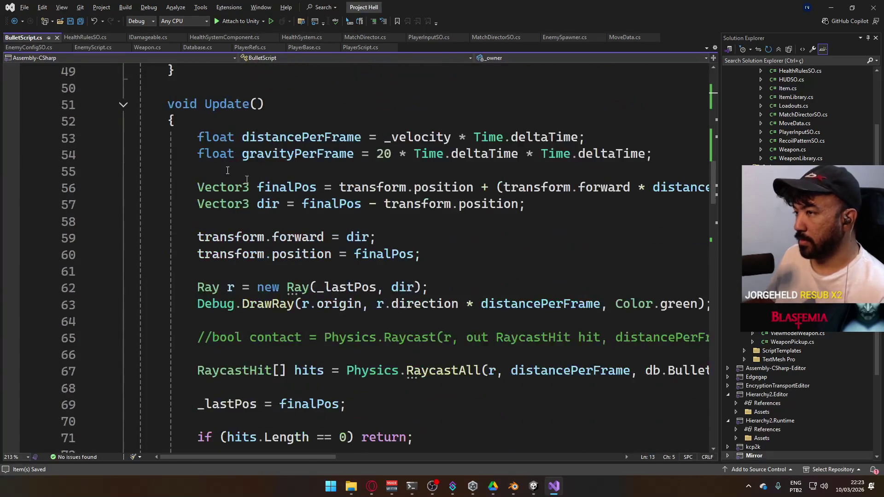
pyautogui.click(94, 48)
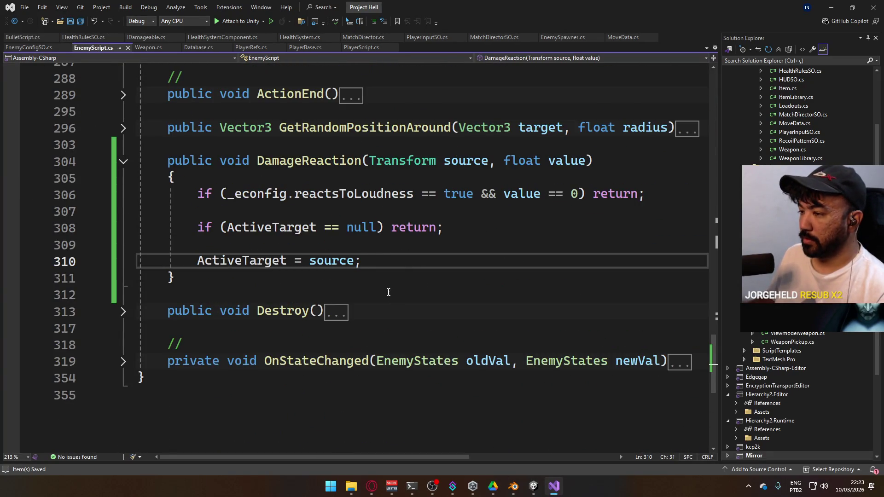
pyautogui.keyDown('ctrl'); pyautogui.click(242, 261); pyautogui.keyUp('ctrl')
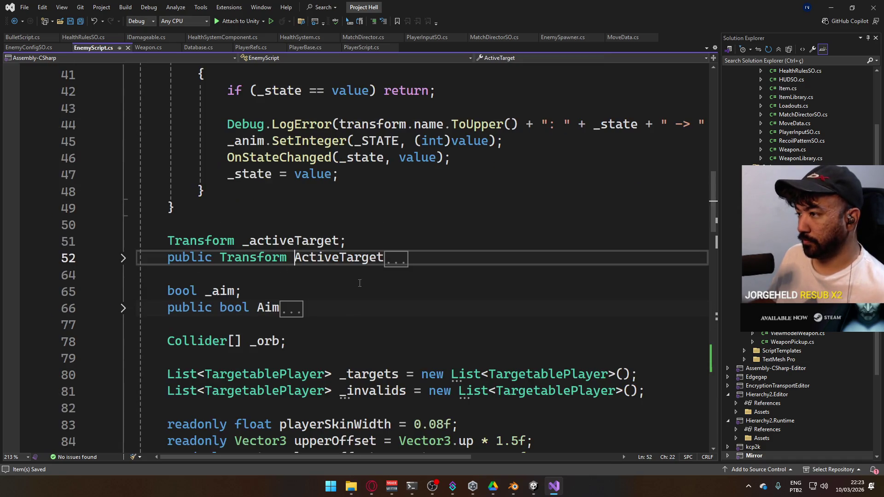
pyautogui.click(124, 258)
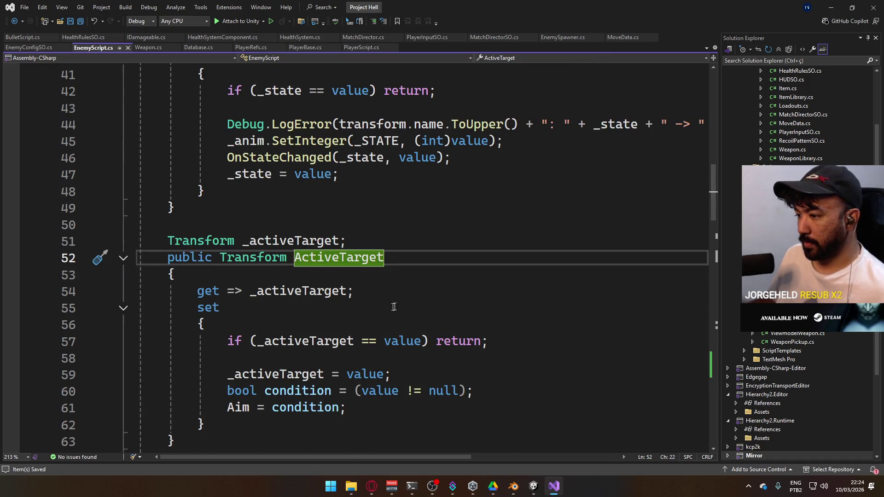
pyautogui.scroll(-1, 406, 299)
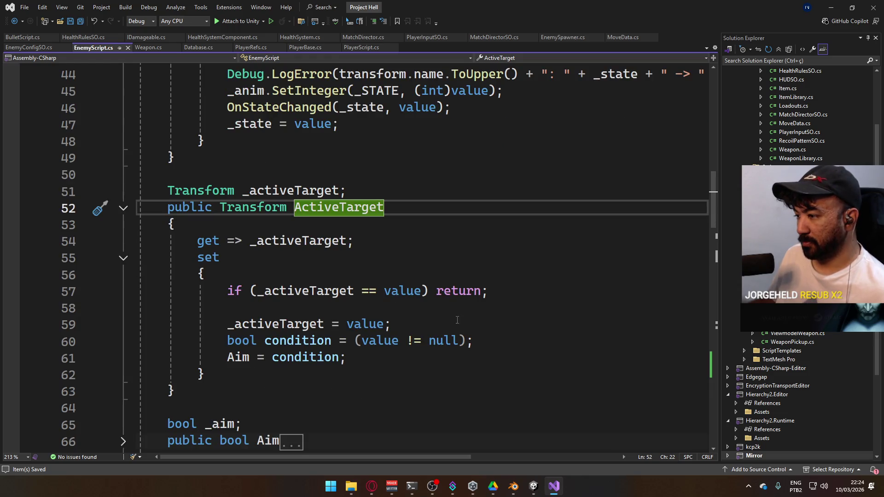
pyautogui.scroll(-4, 388, 329)
pyautogui.scroll(-20, 388, 328)
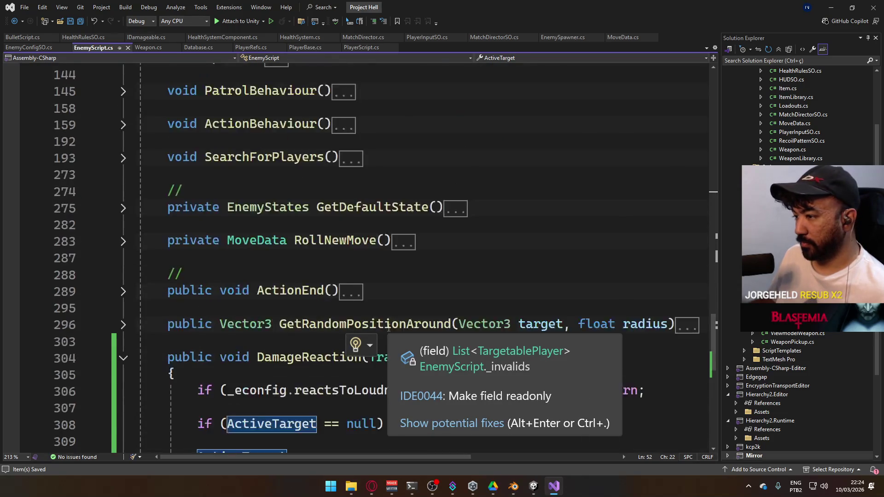
# - Add 'State = EnemyStates.Enraged;' below 'ActiveTarget = source;' and save EnemyScript.cs
pyautogui.click(423, 254)
pyautogui.press('Return')
pyautogui.write('State =')
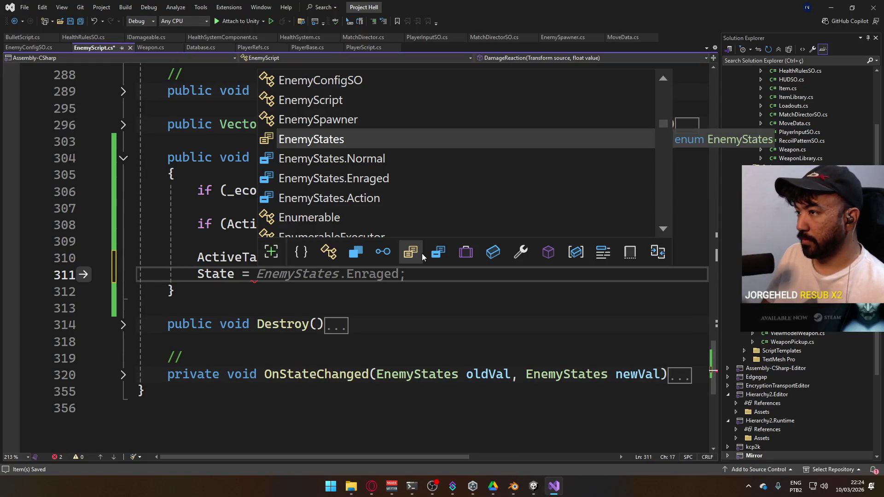
pyautogui.press('Down')
pyautogui.press('Down')
pyautogui.press('Tab')
pyautogui.write(';')
pyautogui.hotkey('ctrl', 's')
pyautogui.click(533, 481)
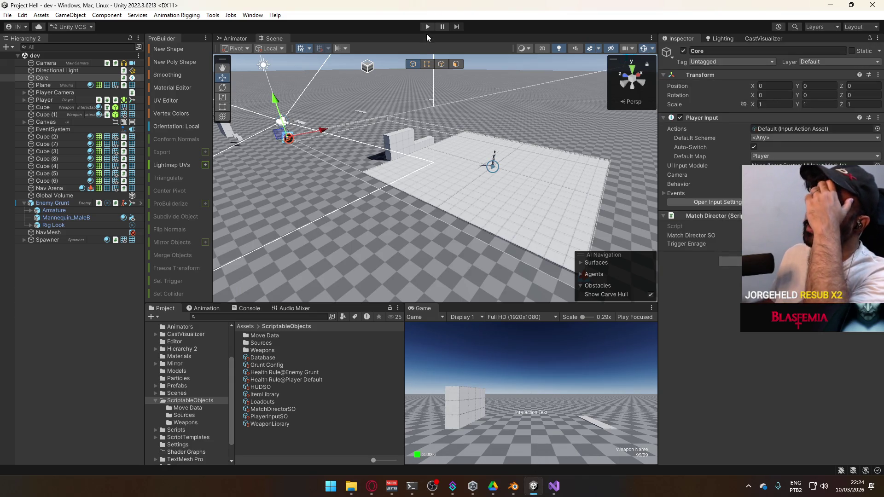
pyautogui.click(554, 486)
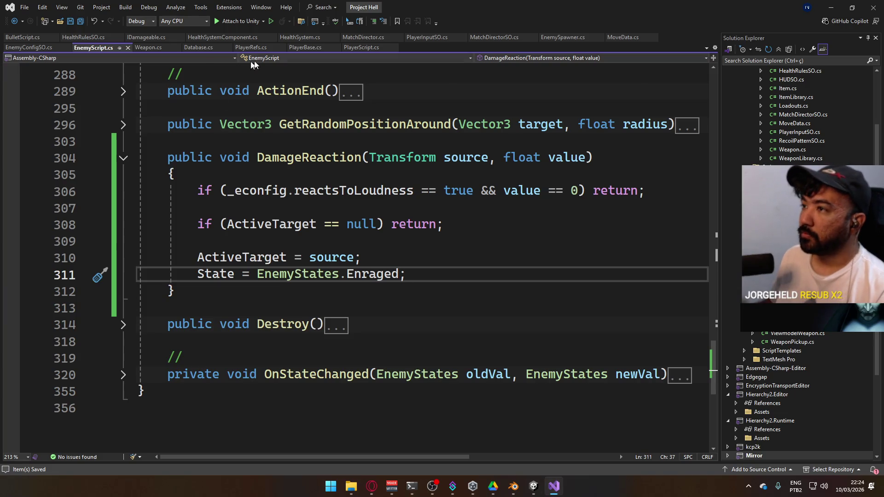
# - Open BulletScript.cs and start a trial '_pen =' line below line 117
pyautogui.click(28, 37)
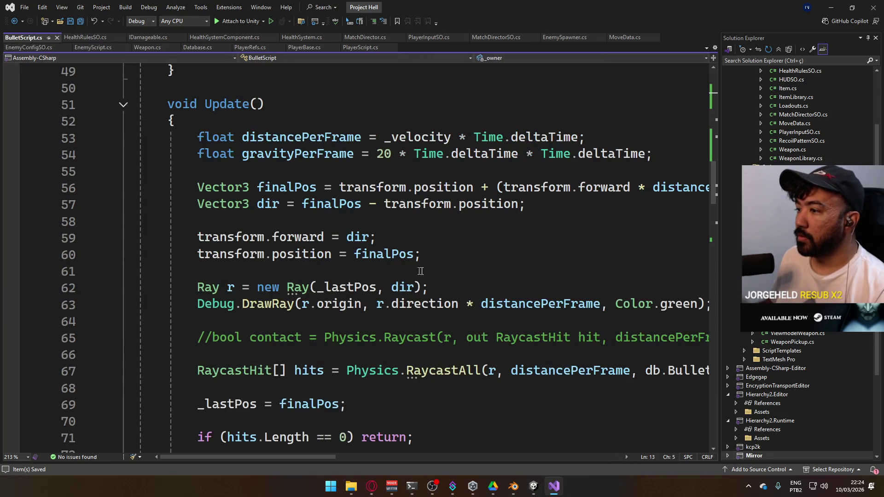
pyautogui.scroll(-13, 422, 235)
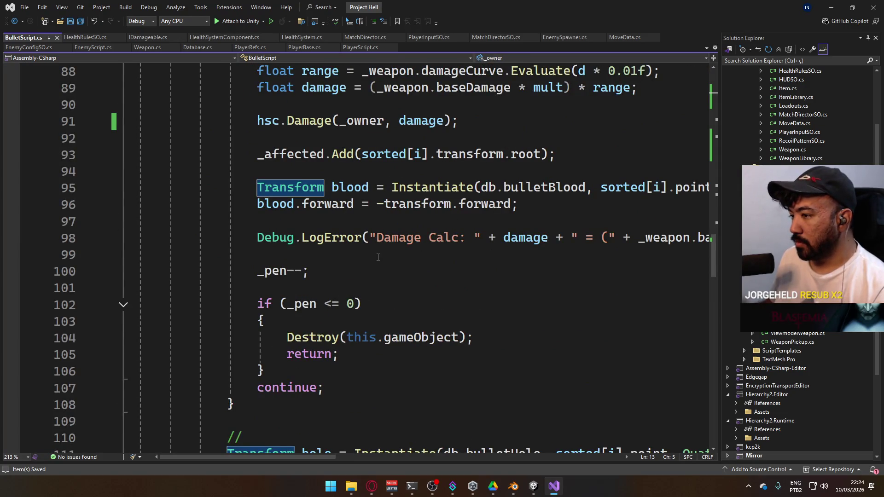
pyautogui.scroll(-5, 392, 265)
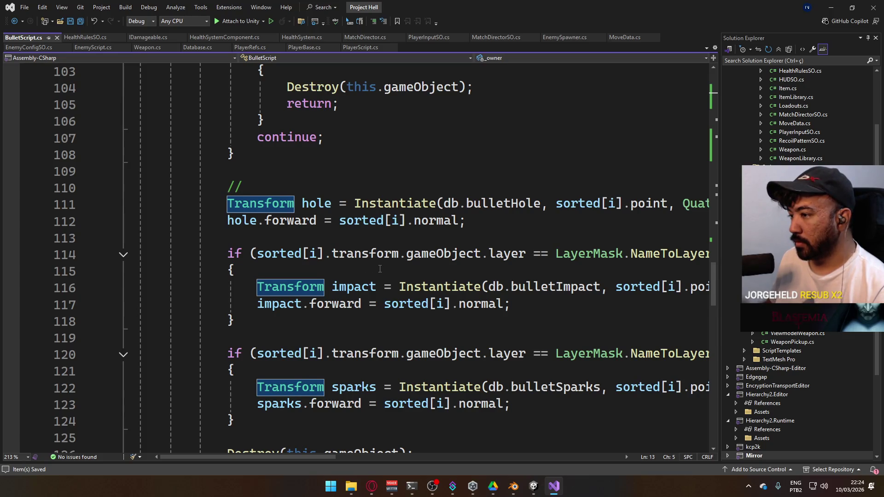
pyautogui.scroll(-1, 380, 269)
pyautogui.click(542, 251)
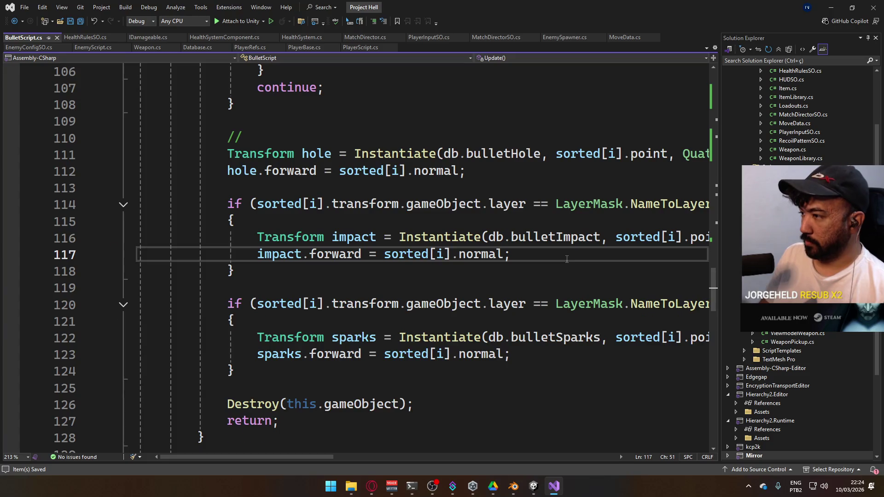
pyautogui.press('Return')
pyautogui.write('_pen = 0;')
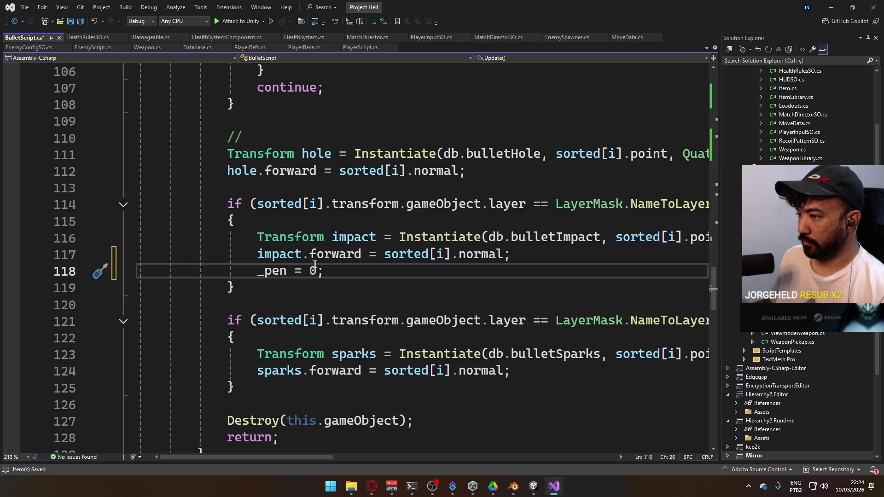
pyautogui.hotkey('shift', 'Home')
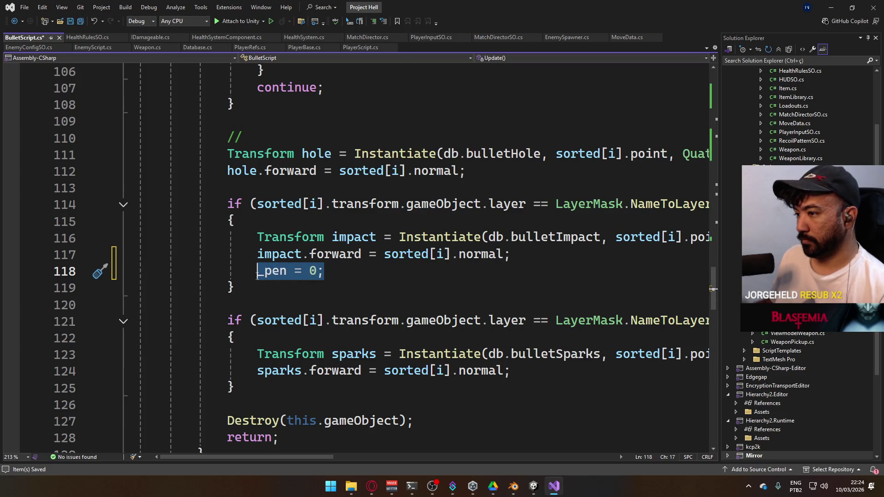
pyautogui.click(526, 372)
# - Delete the trial '_pen = 0;' statement and its leftover empty line from the impact block
pyautogui.scroll(5, 483, 337)
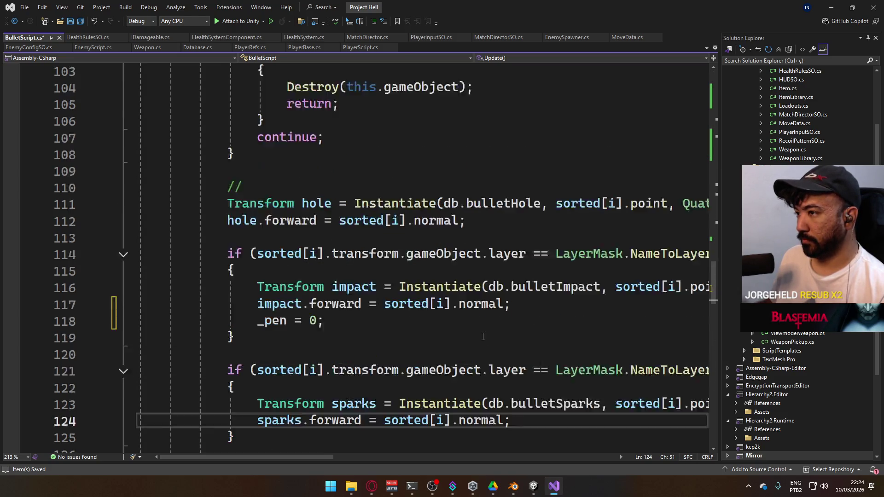
pyautogui.scroll(4, 436, 337)
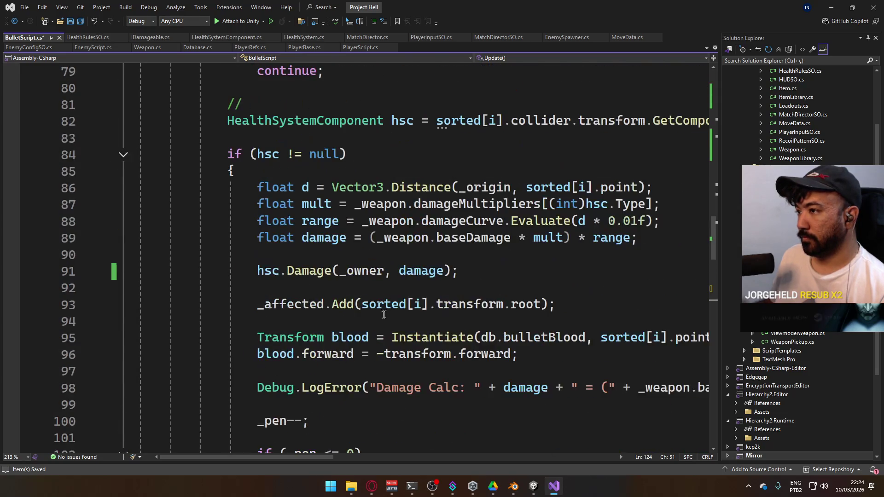
pyautogui.scroll(3, 384, 315)
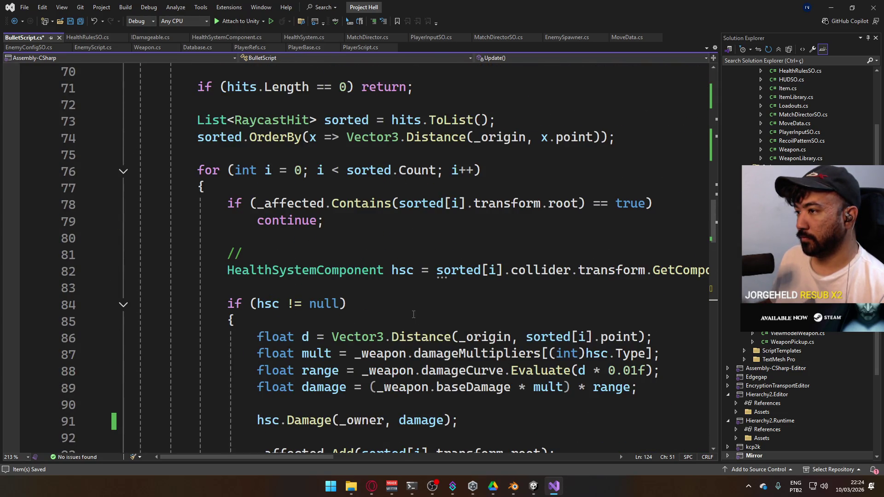
pyautogui.click(276, 194)
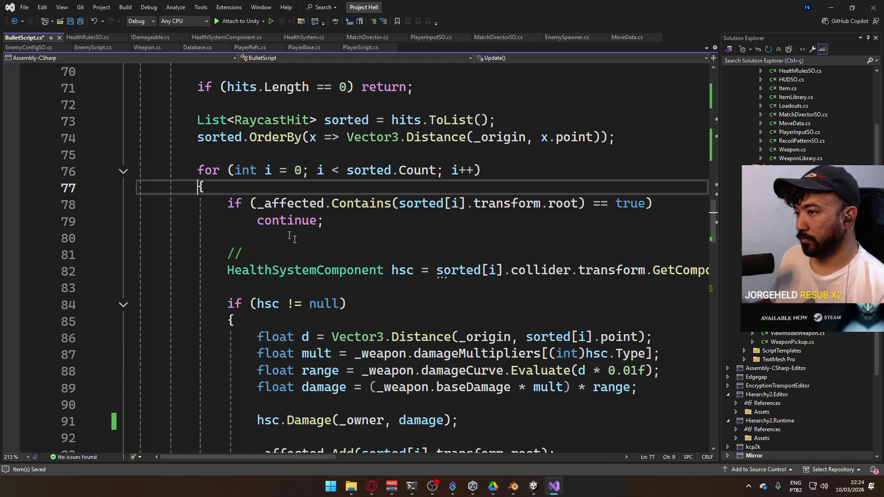
pyautogui.press('Left')
pyautogui.scroll(-15, 348, 291)
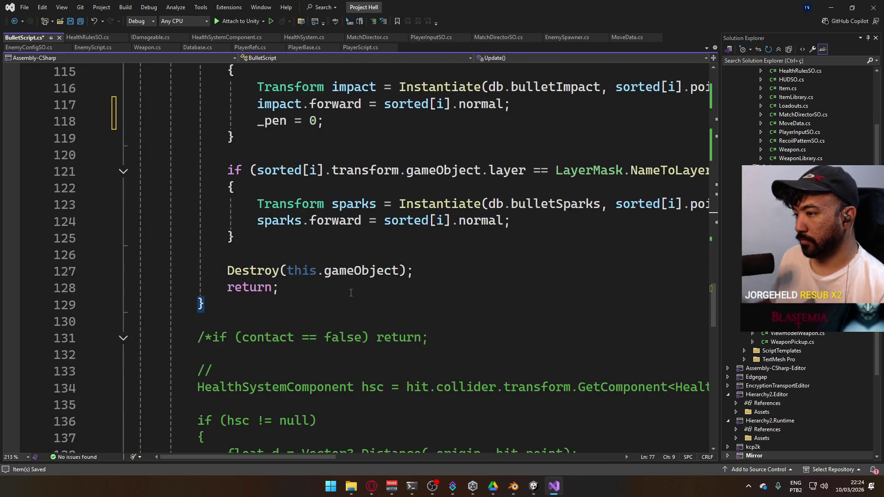
pyautogui.scroll(1, 351, 293)
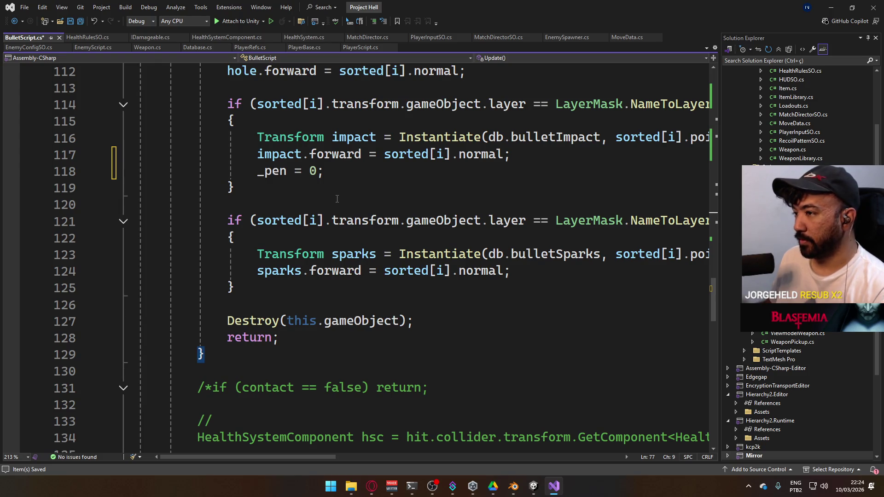
pyautogui.click(327, 176)
pyautogui.hotkey('shift', 'Home')
pyautogui.press('BackSpace')
pyautogui.scroll(2, 355, 218)
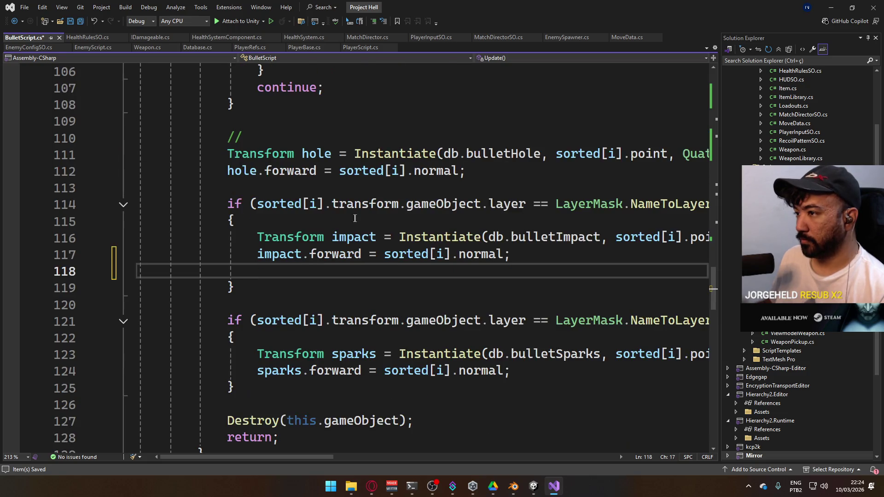
pyautogui.scroll(2, 356, 219)
pyautogui.press('BackSpace')
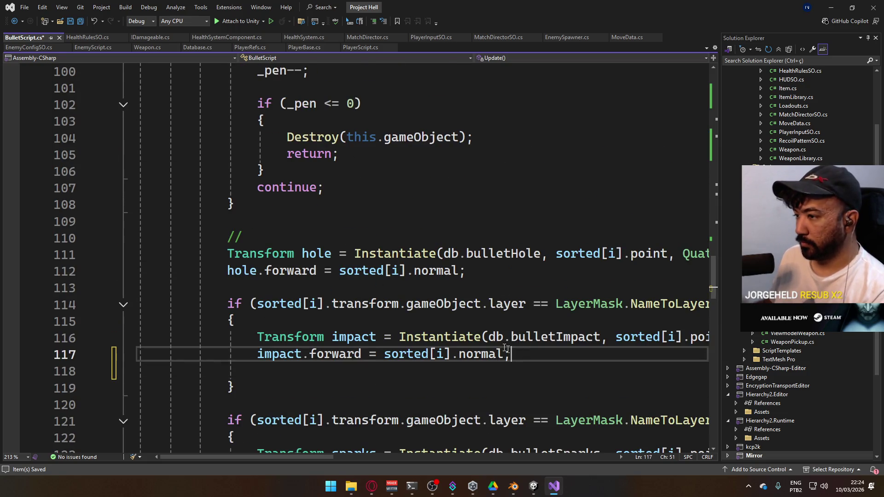
# - Insert '_pen = 0;' below the '//' comment on line 110 and save BulletScript.cs
pyautogui.click(314, 244)
pyautogui.press('Return')
pyautogui.press('Return')
pyautogui.click(301, 258)
pyautogui.write('_pen = 0;')
pyautogui.hotkey('ctrl', 's')
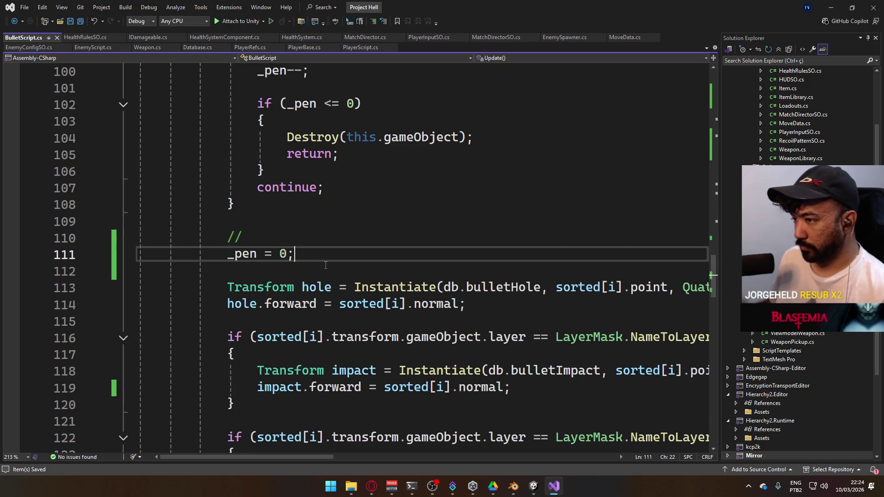
pyautogui.moveTo(532, 483)
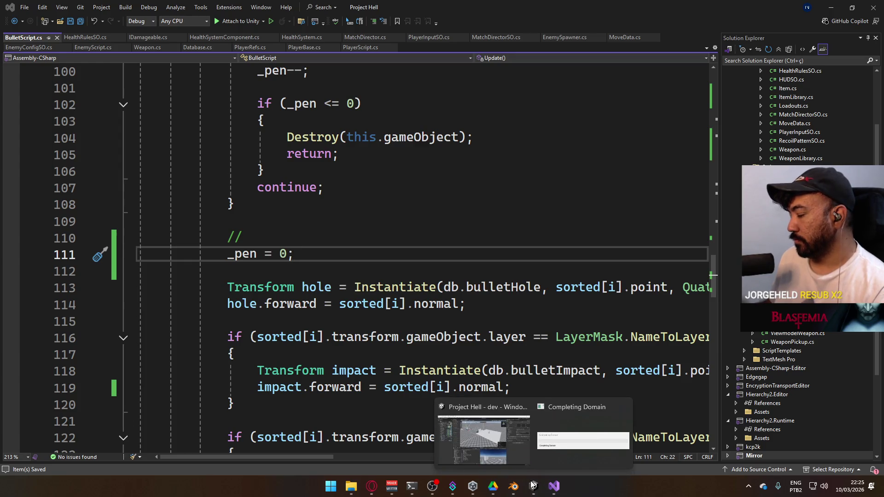
pyautogui.click(529, 447)
# - Enter Play mode and walk the player over to pick up the AK
pyautogui.click(430, 26)
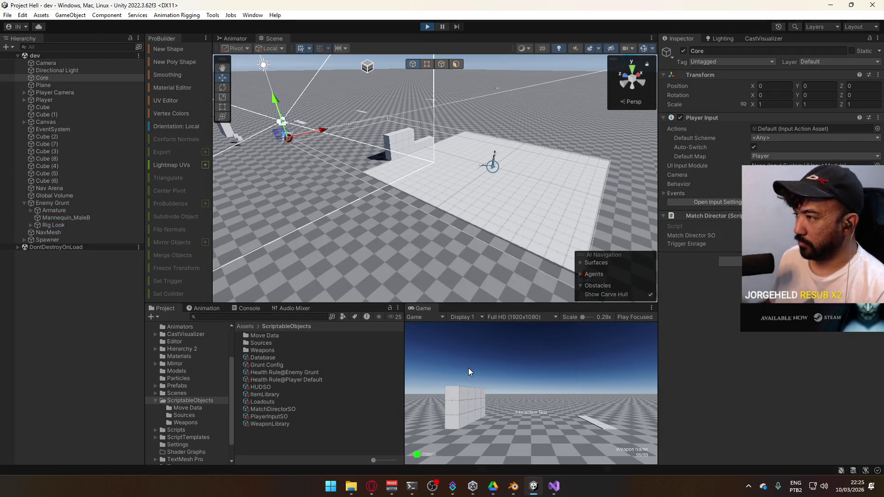
pyautogui.press('super')
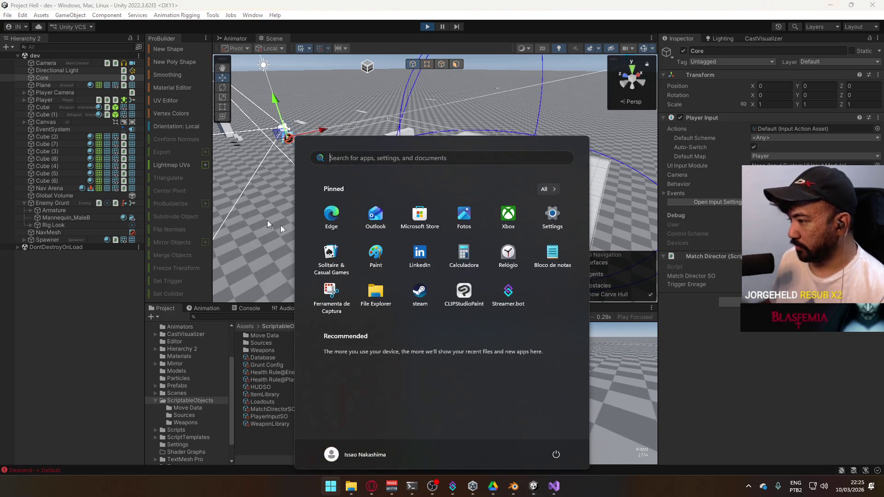
pyautogui.click(627, 399)
pyautogui.press('w')
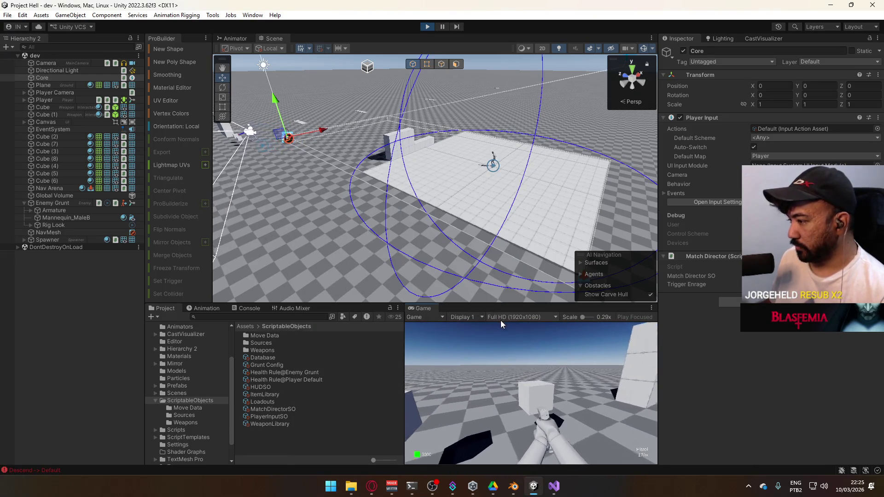
pyautogui.press('e')
pyautogui.press('w')
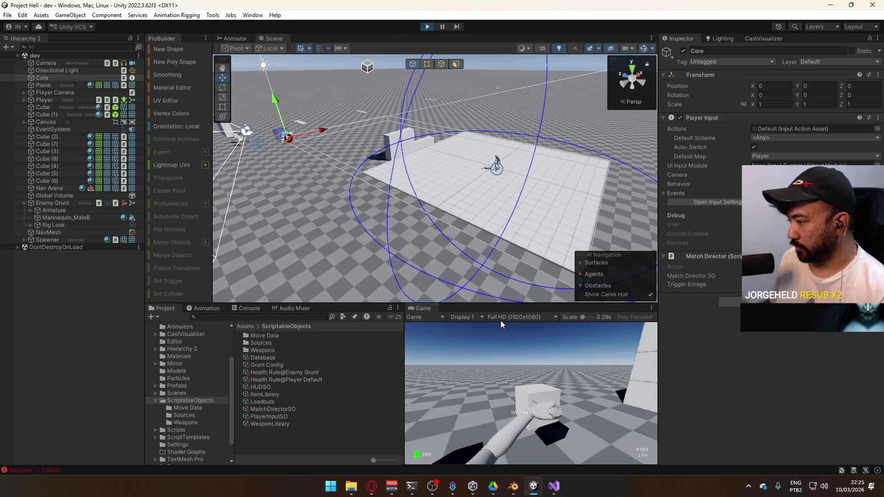
# - Fire several AK bursts at the cubes while walking toward them
pyautogui.press('super')
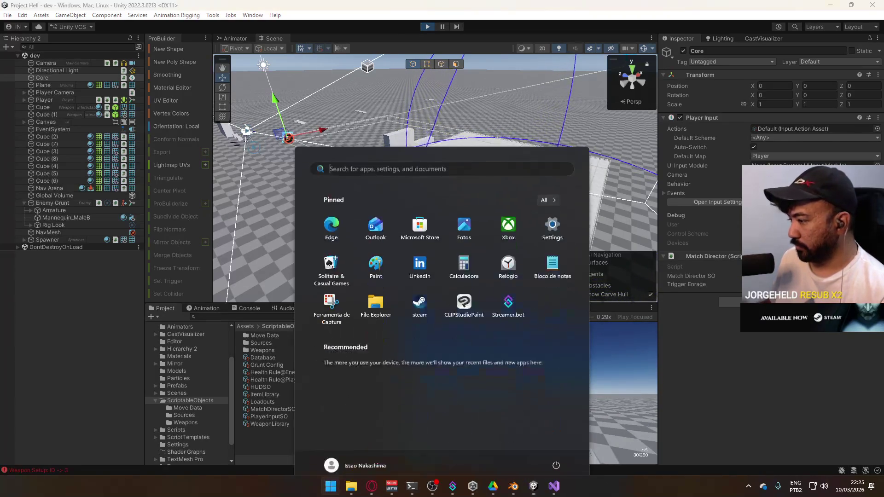
pyautogui.press('super')
pyautogui.click(570, 417)
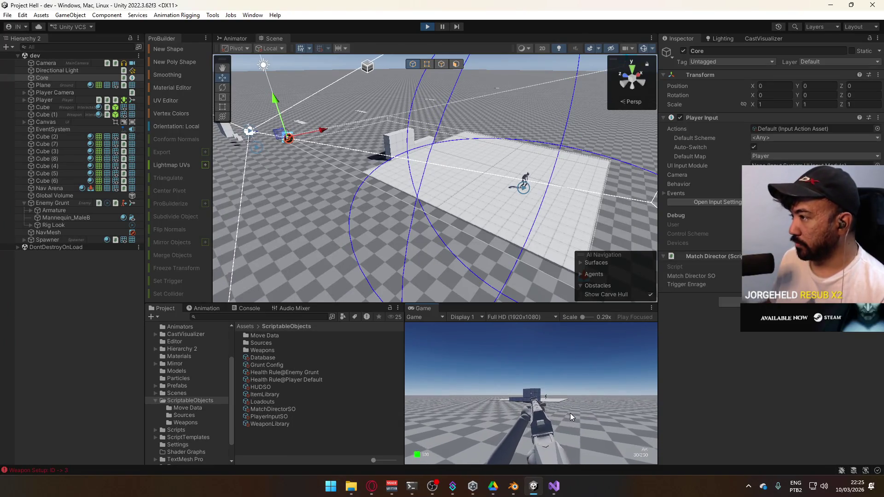
pyautogui.click(570, 413)
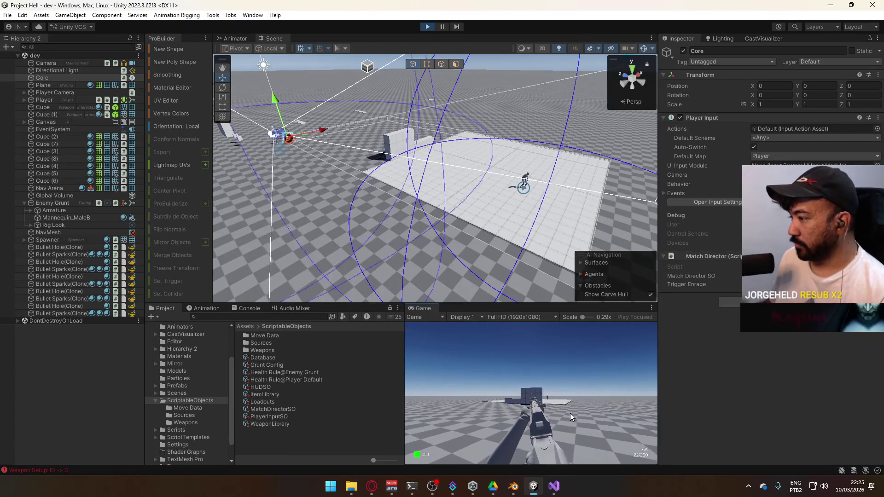
pyautogui.press('w')
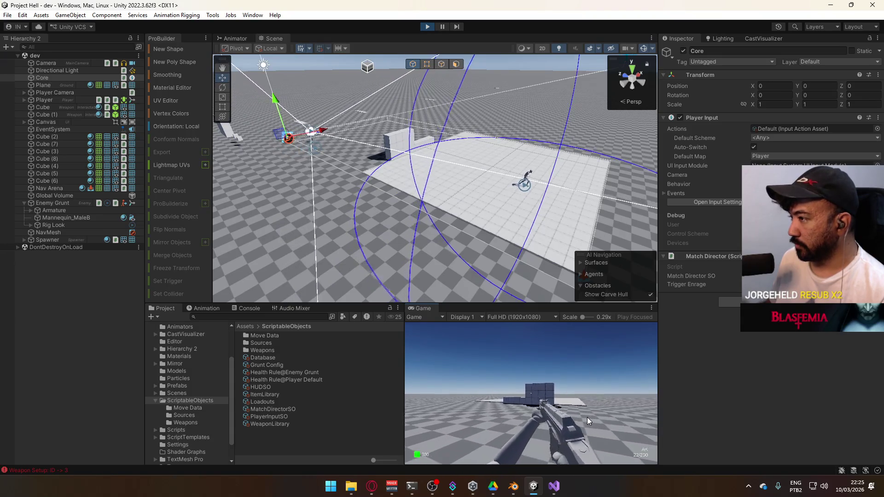
pyautogui.click(612, 427)
pyautogui.press('w')
pyautogui.click(612, 427)
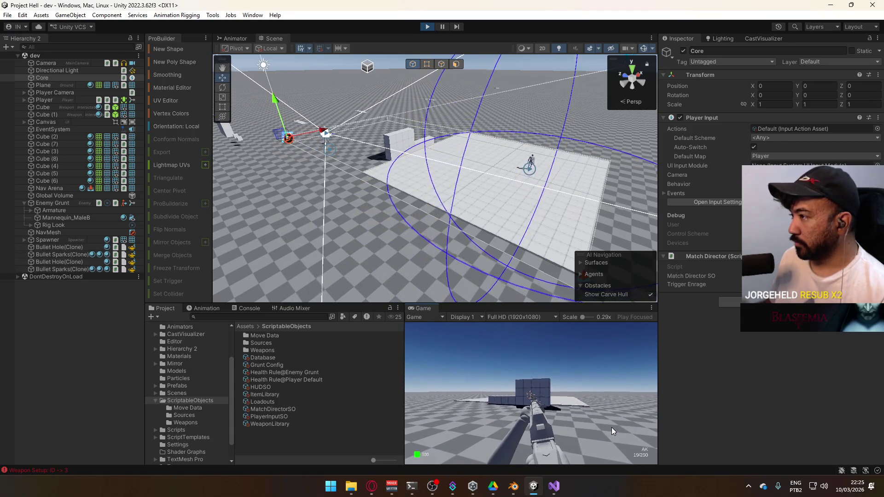
# - Stop Play mode and select Enemy Grunt in the Hierarchy
pyautogui.press('super')
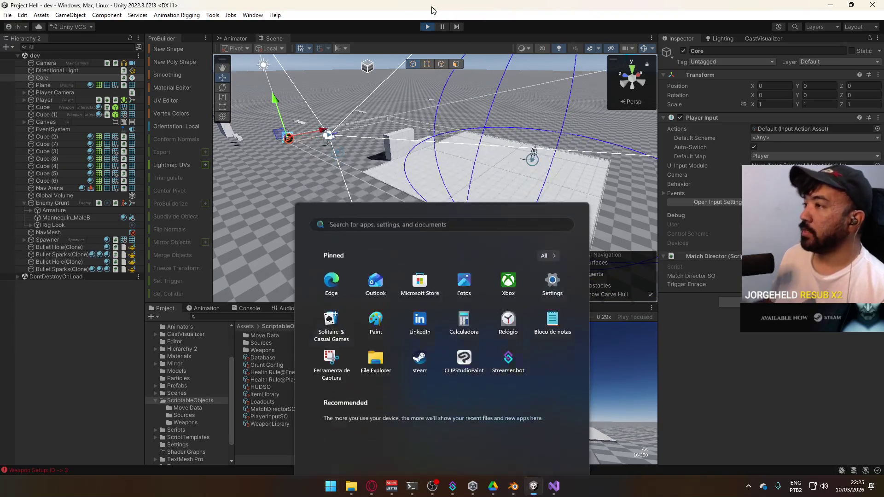
pyautogui.click(427, 27)
pyautogui.click(68, 203)
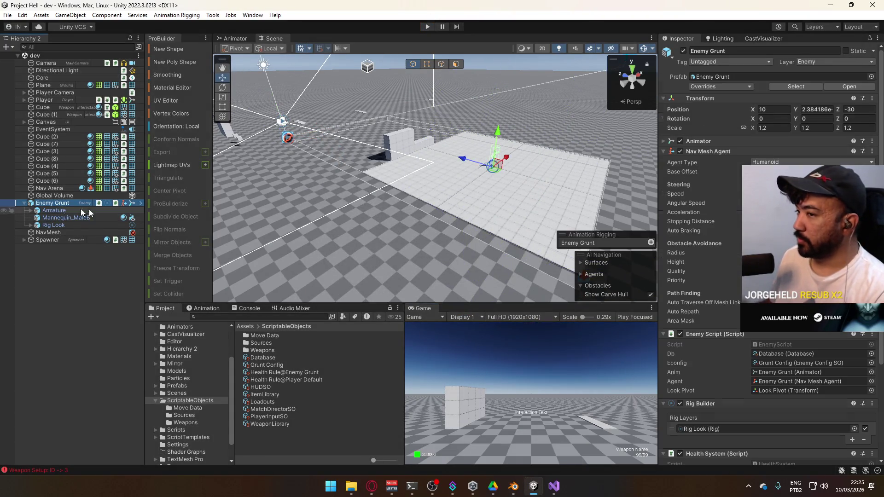
# - Add an On Damage Taken response on the scene grunt calling DamageReaction
pyautogui.scroll(-10, 769, 253)
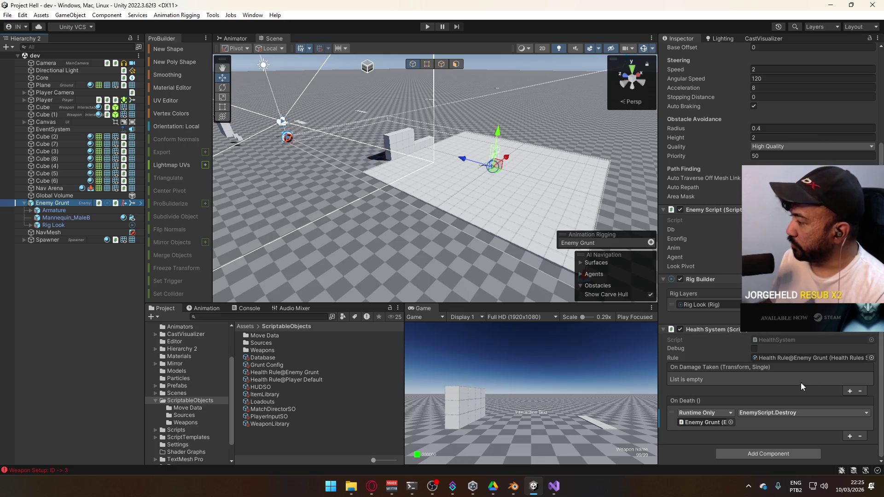
pyautogui.click(850, 391)
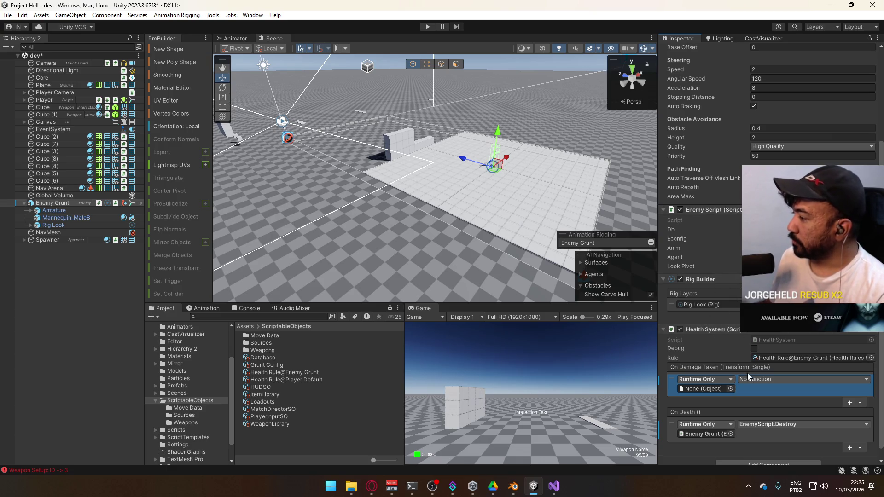
pyautogui.scroll(3, 728, 258)
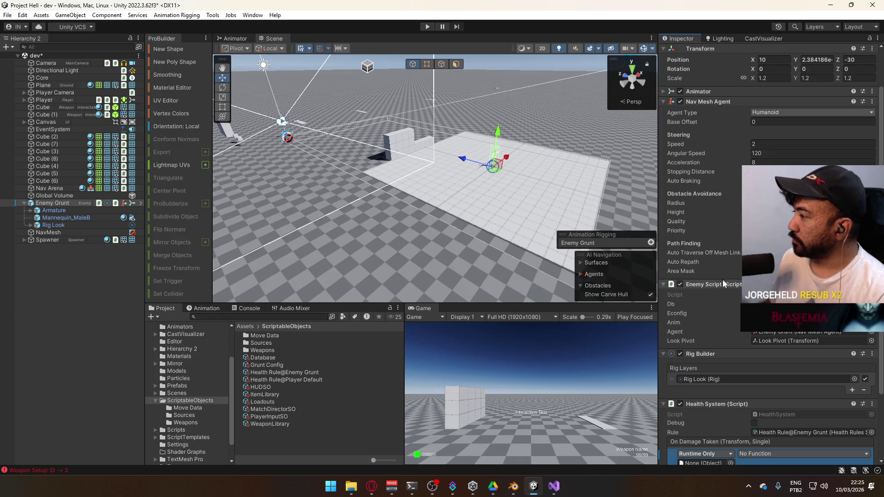
pyautogui.scroll(-2, 723, 279)
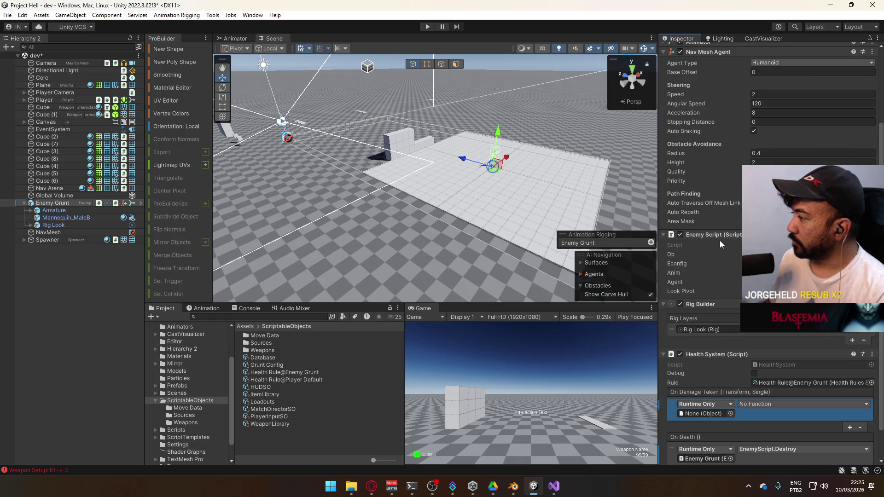
pyautogui.click(759, 406)
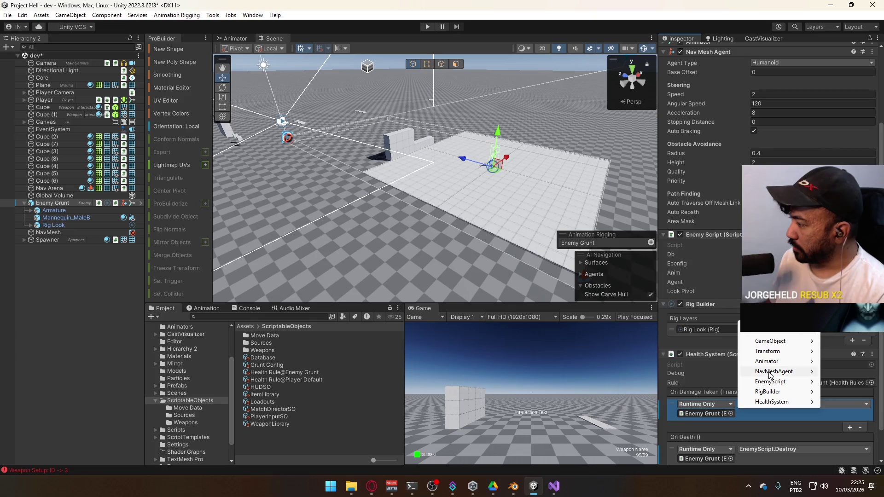
pyautogui.moveTo(770, 374)
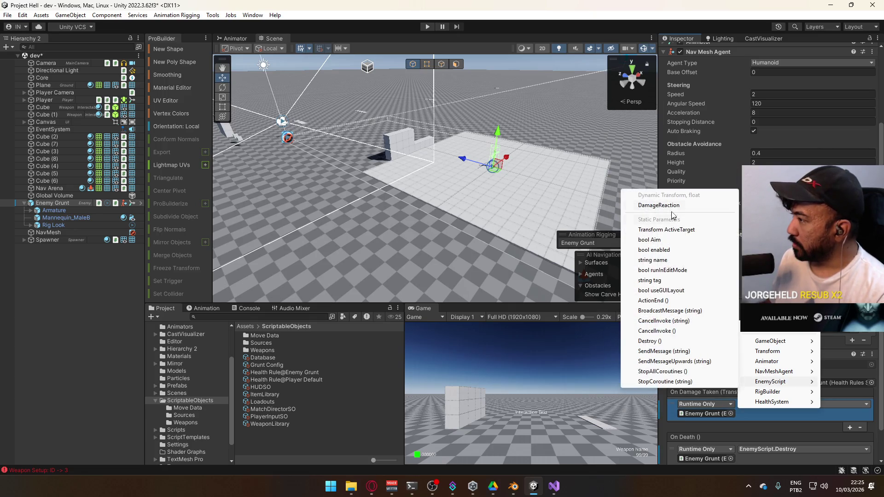
pyautogui.click(658, 205)
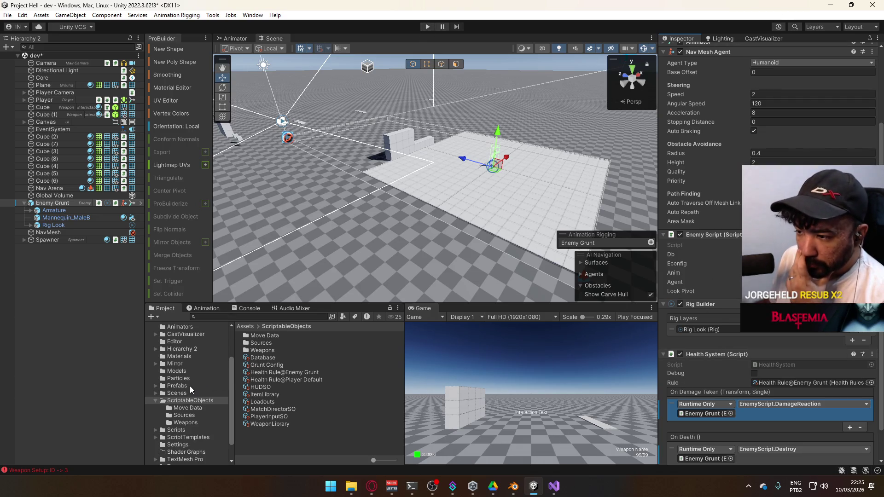
# - Open the Enemy Grunt prefab from the Prefabs folder, inspect its On Death listener, then exit
pyautogui.click(190, 386)
pyautogui.doubleClick(280, 373)
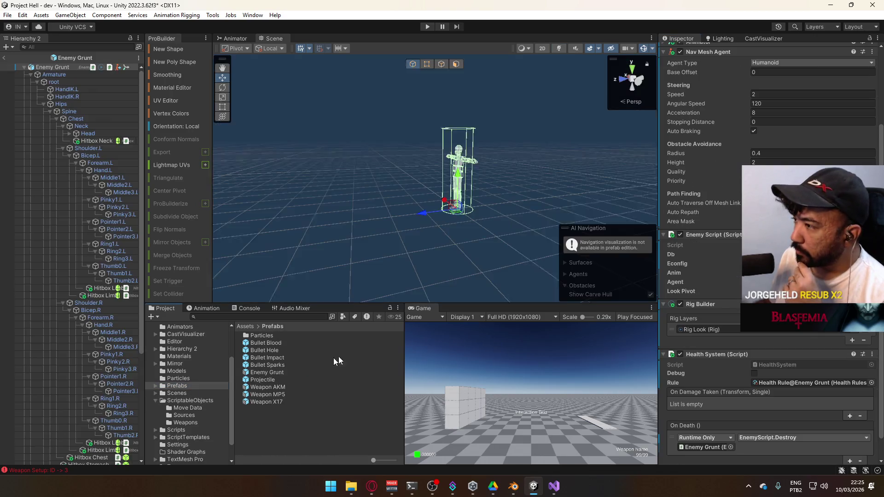
pyautogui.scroll(-2, 685, 420)
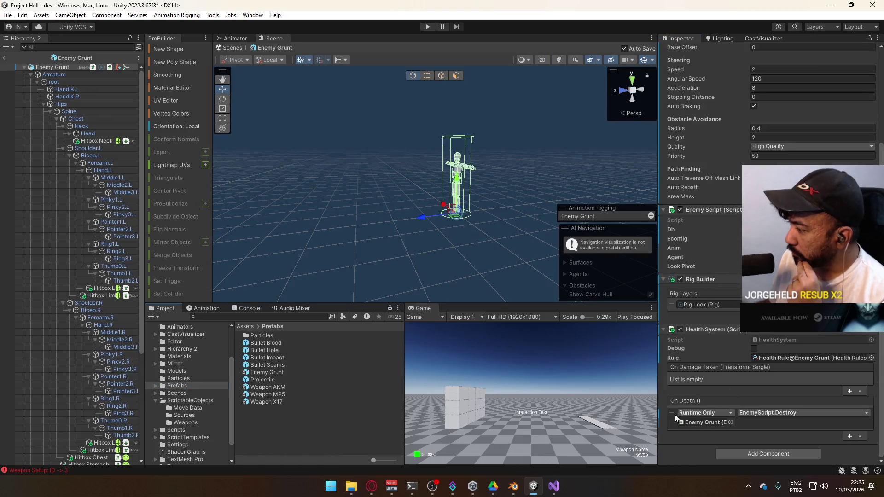
pyautogui.rightClick(690, 412)
pyautogui.click(700, 388)
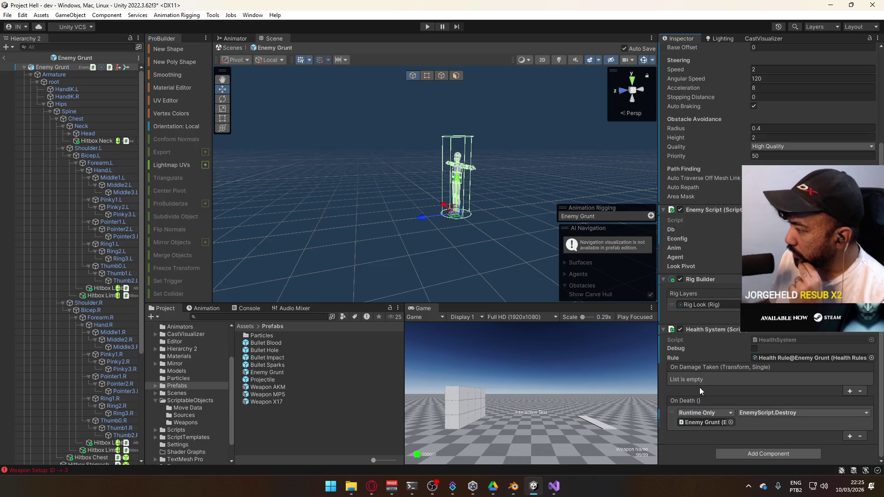
pyautogui.click(3, 58)
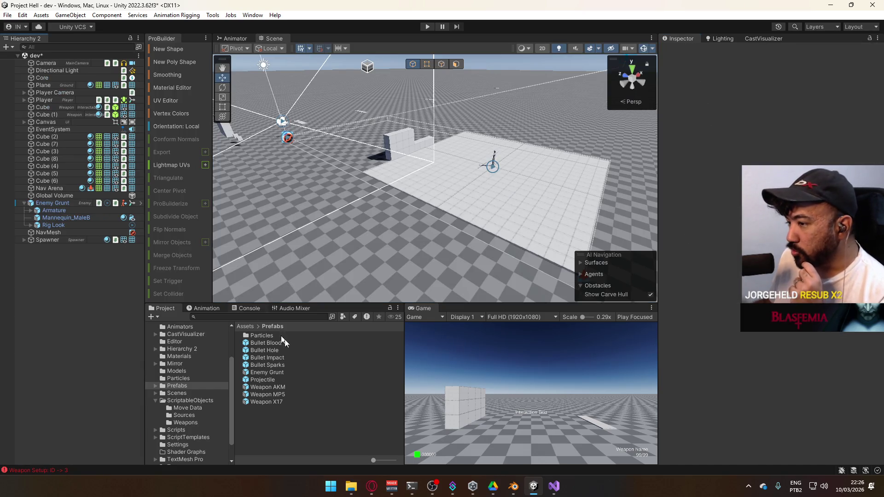
# - Select the Enemy Grunt prefab asset and undo to restore the scene grunt's DamageReaction response
pyautogui.click(285, 373)
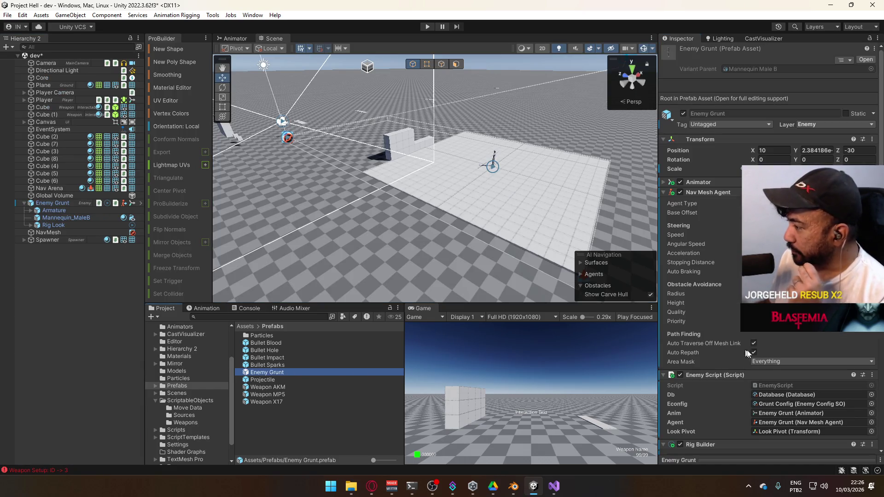
pyautogui.scroll(-5, 786, 349)
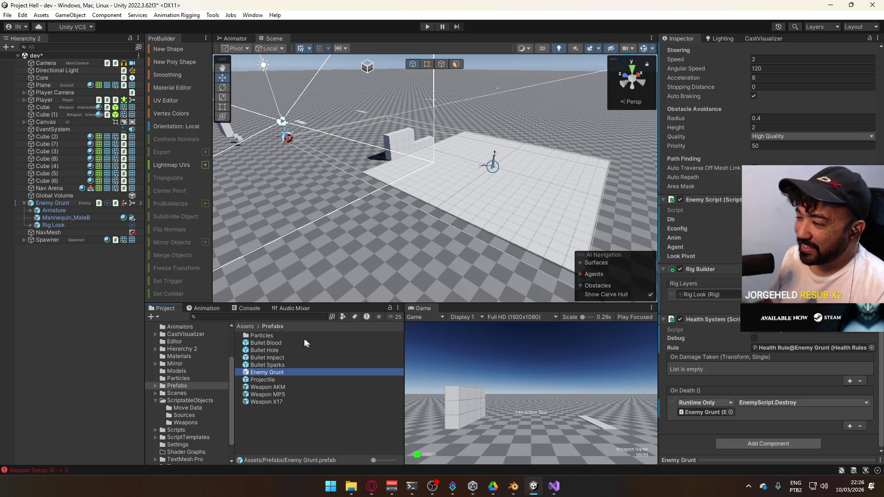
pyautogui.hotkey('ctrl', 'z')
pyautogui.hotkey('ctrl', 'z')
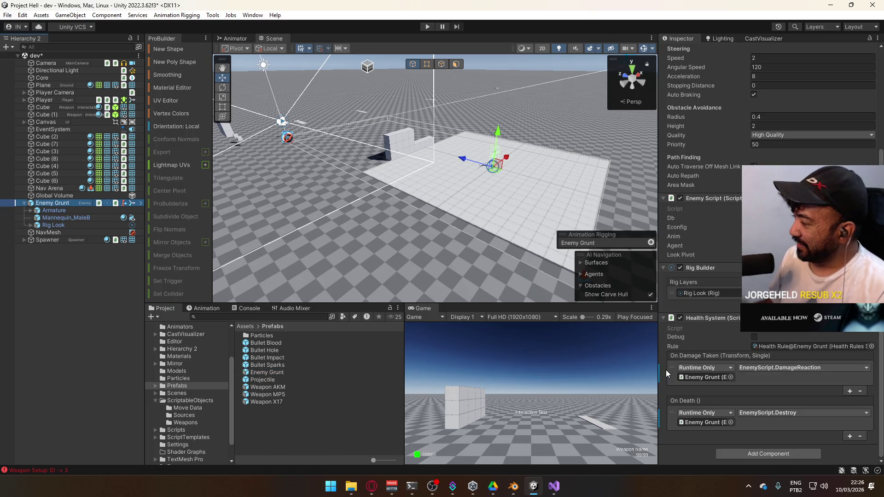
pyautogui.click(697, 380)
pyautogui.rightClick(697, 380)
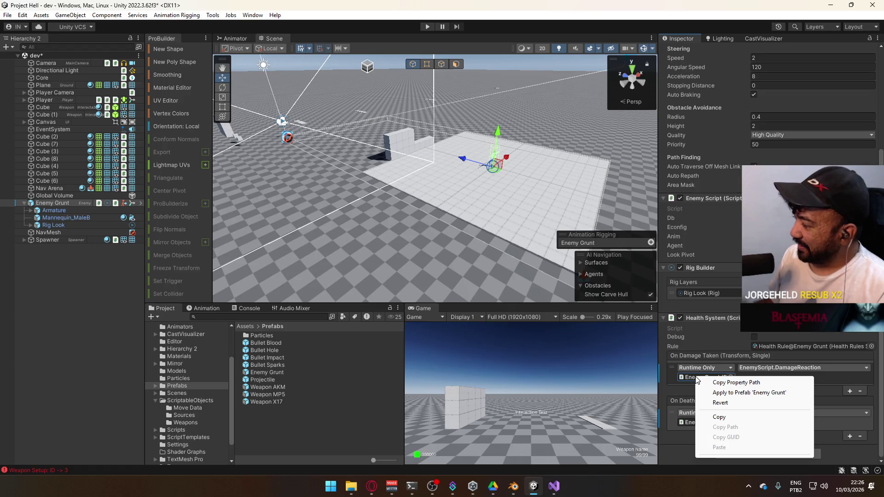
pyautogui.rightClick(806, 369)
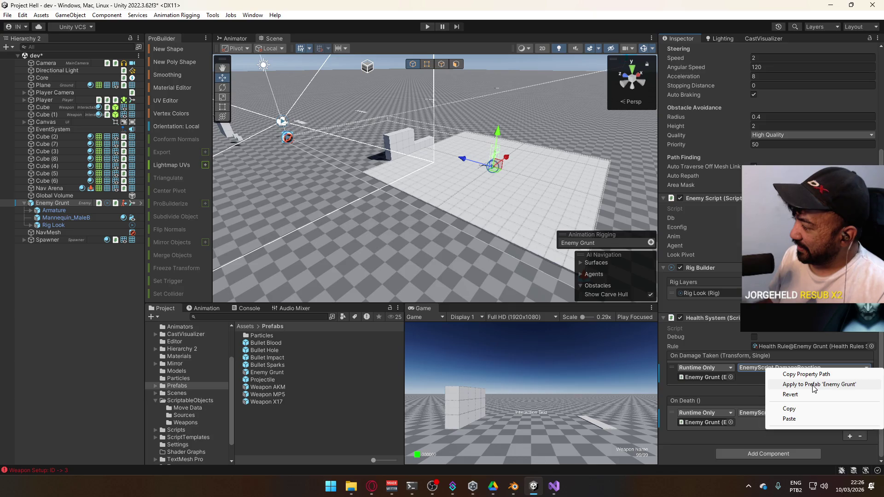
pyautogui.click(814, 385)
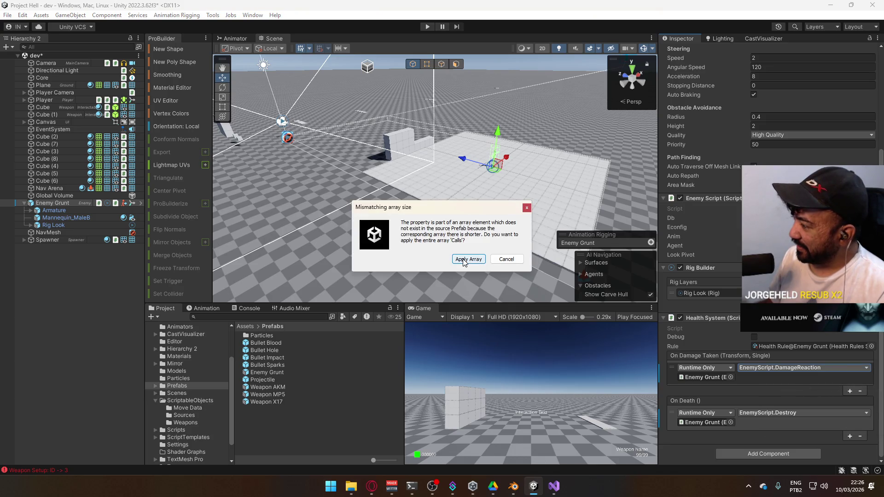
pyautogui.click(506, 260)
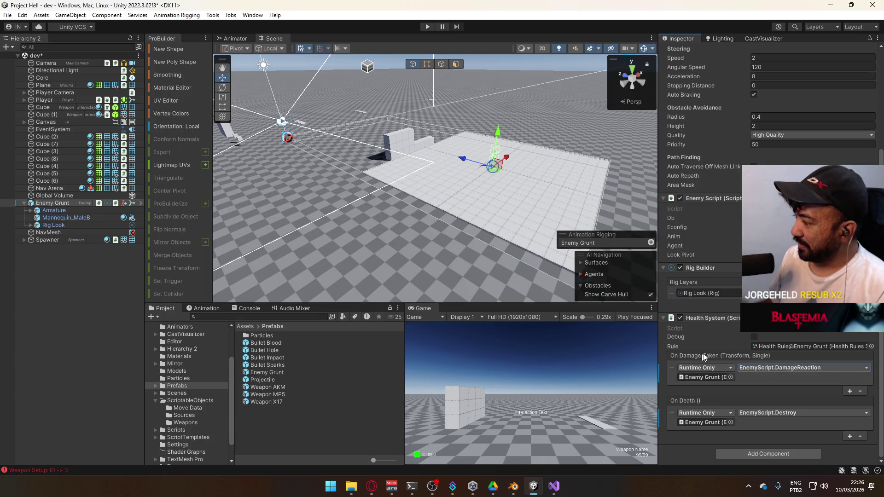
# - In the Enemy Grunt prefab, add an On Damage Taken response calling EnemyScript.DamageReaction, then exit prefab mode
pyautogui.doubleClick(272, 372)
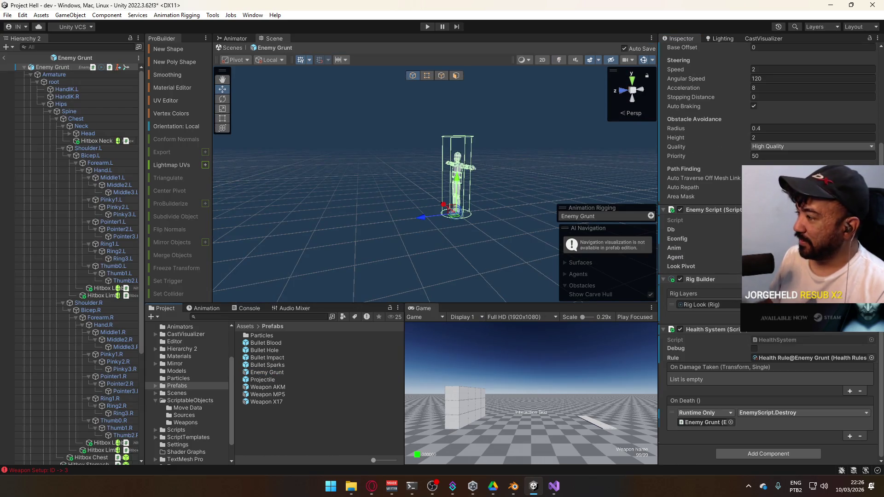
pyautogui.click(26, 69)
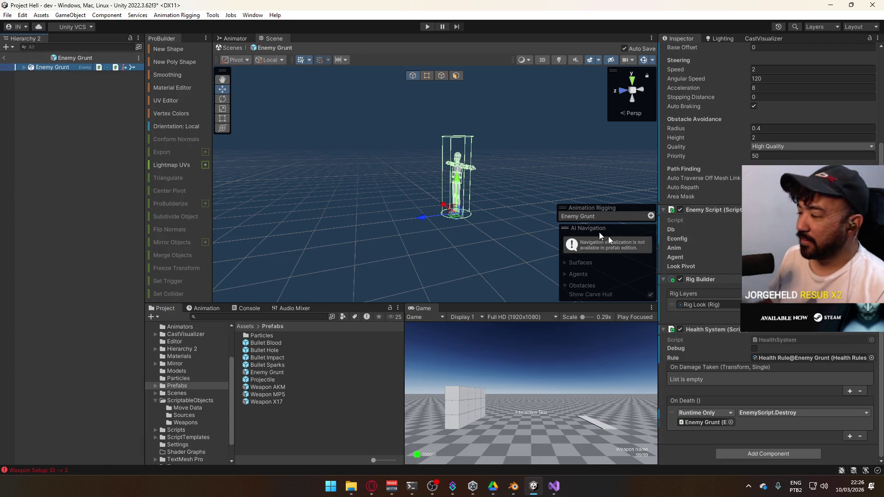
pyautogui.click(850, 391)
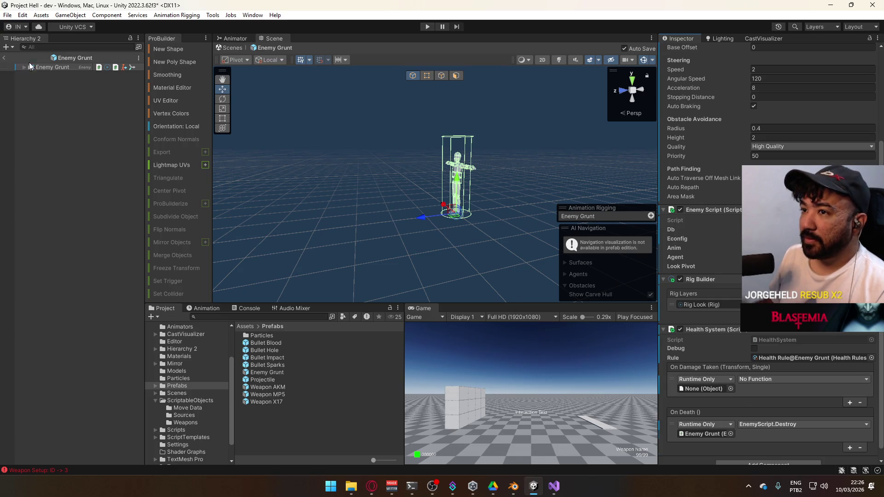
pyautogui.moveTo(704, 210); pyautogui.dragTo(721, 390)
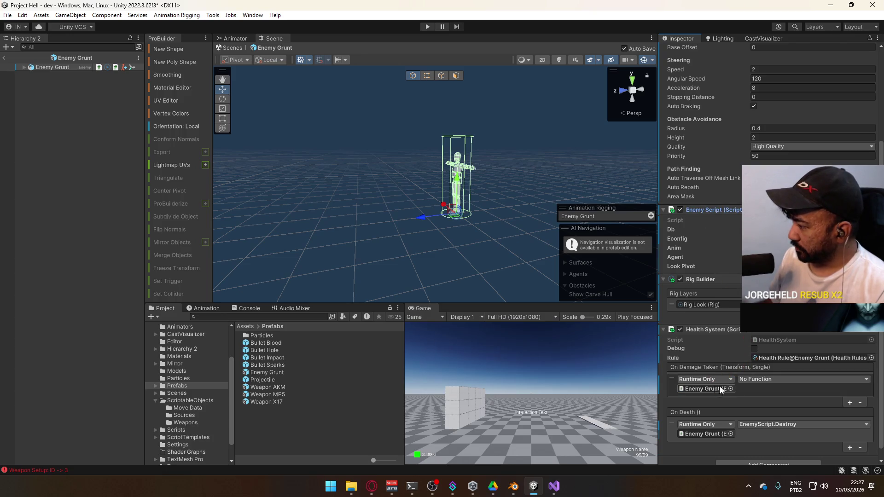
pyautogui.click(771, 380)
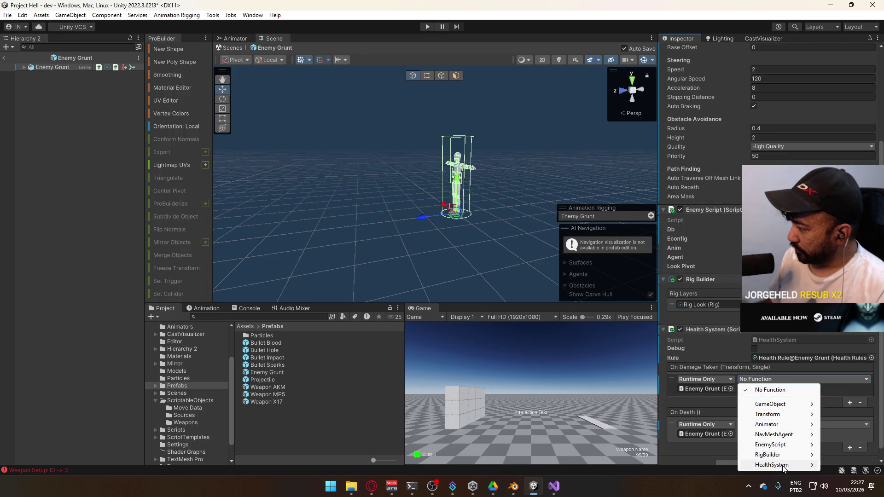
pyautogui.moveTo(783, 467)
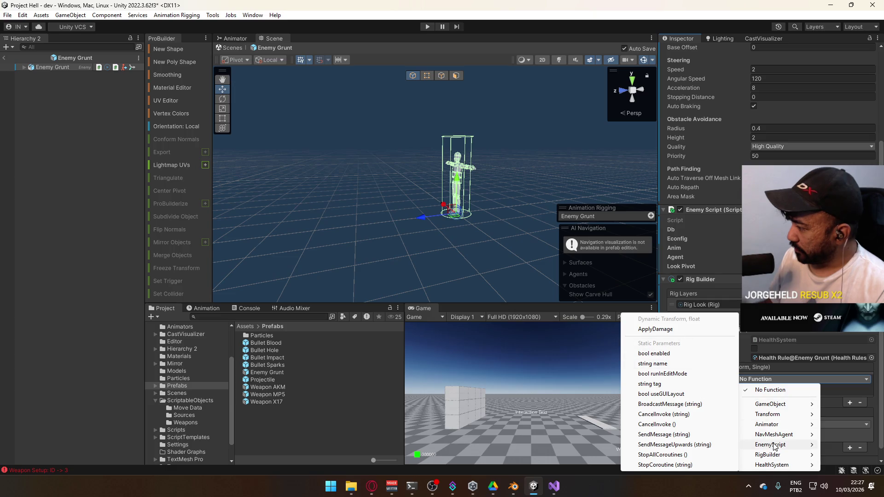
pyautogui.moveTo(783, 445)
pyautogui.click(678, 269)
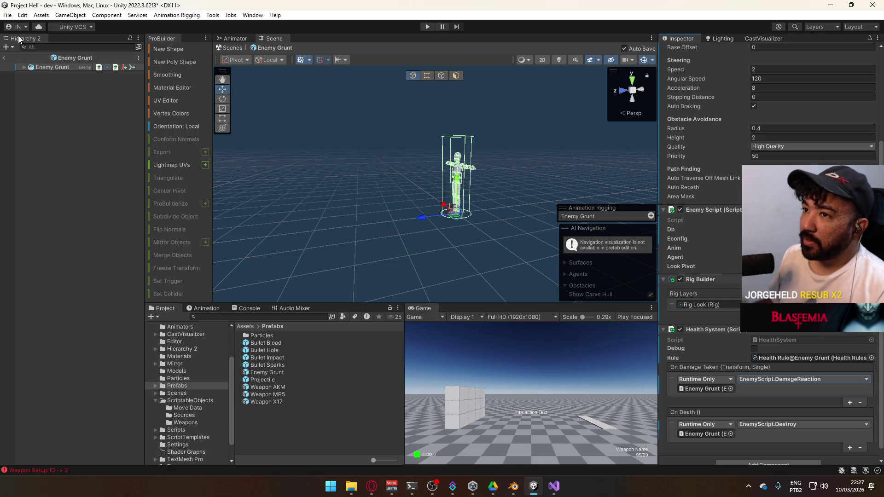
pyautogui.click(3, 59)
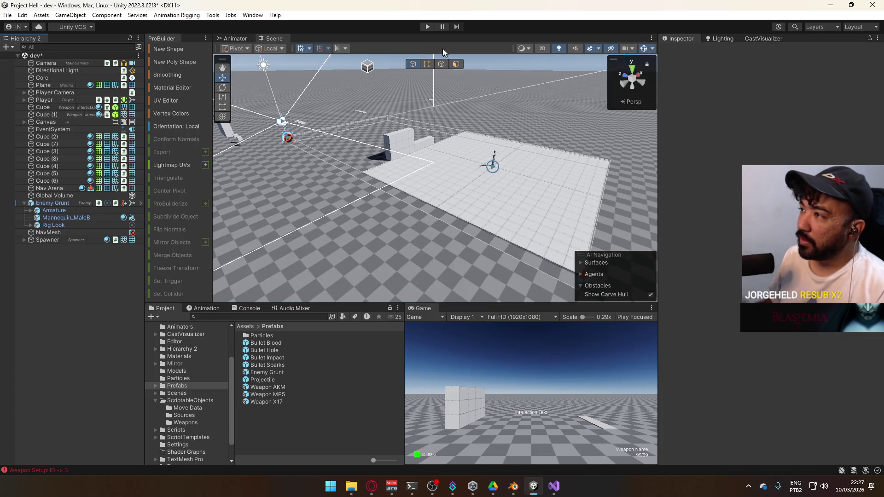
# - Start the game and walk the player over to pick up the Weapon AK
pyautogui.click(429, 28)
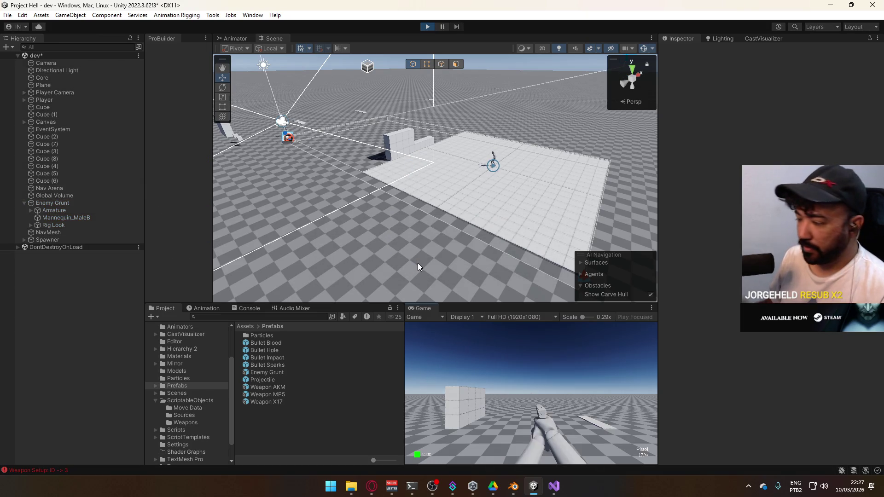
pyautogui.press('super')
pyautogui.click(429, 311)
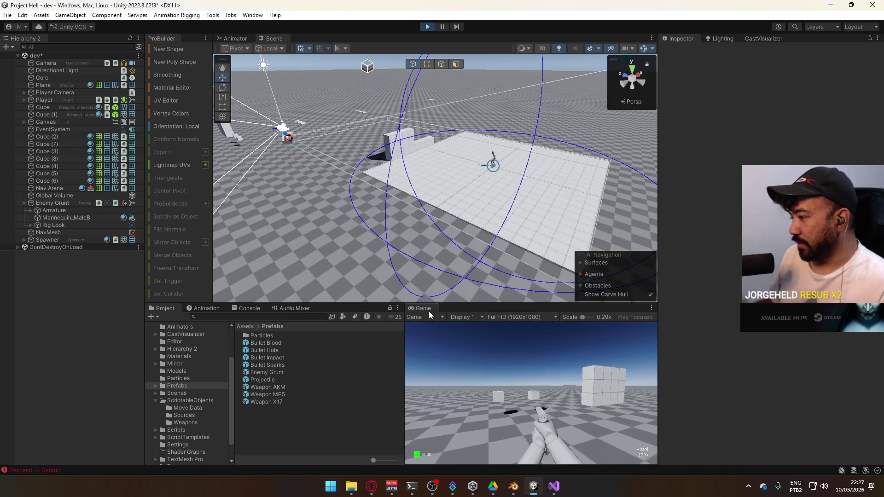
pyautogui.press('w')
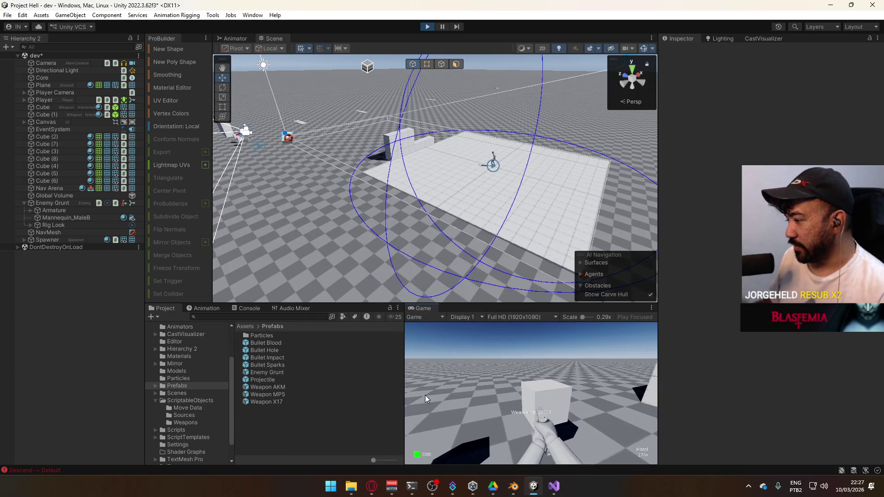
pyautogui.press('e')
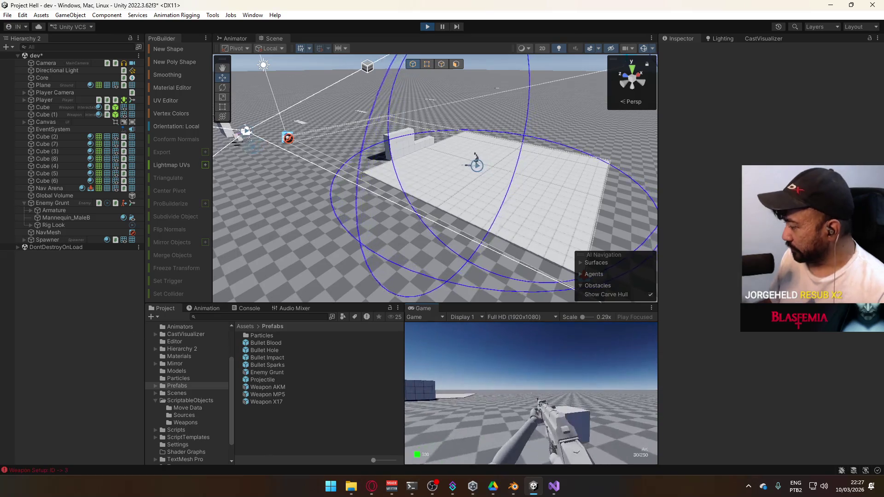
pyautogui.press('super')
pyautogui.press('super')
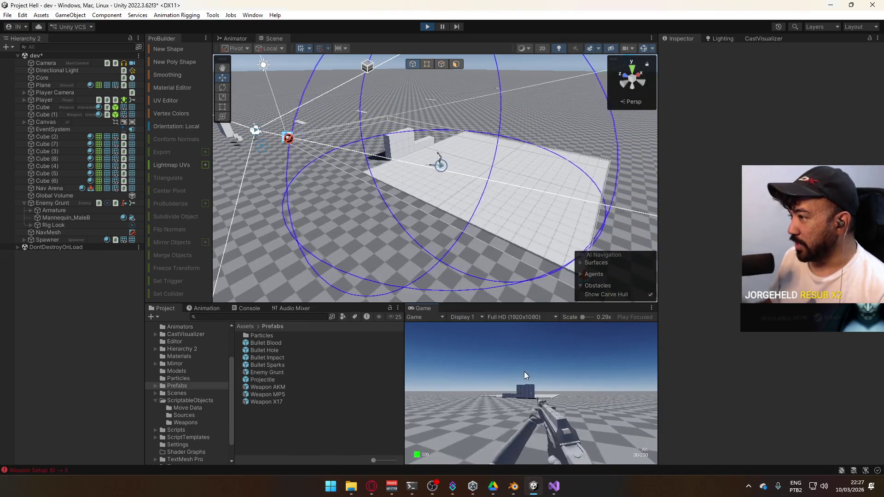
pyautogui.press('w')
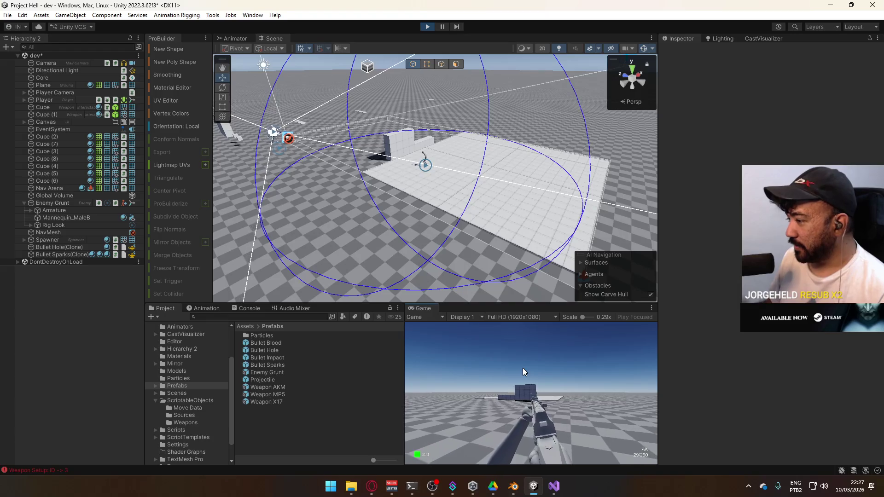
# - Fire at the block wall, reload the AK, keep shooting, then bring Visual Studio forward
pyautogui.click(525, 368)
pyautogui.moveTo(546, 367); pyautogui.dragTo(546, 366)
pyautogui.press('r')
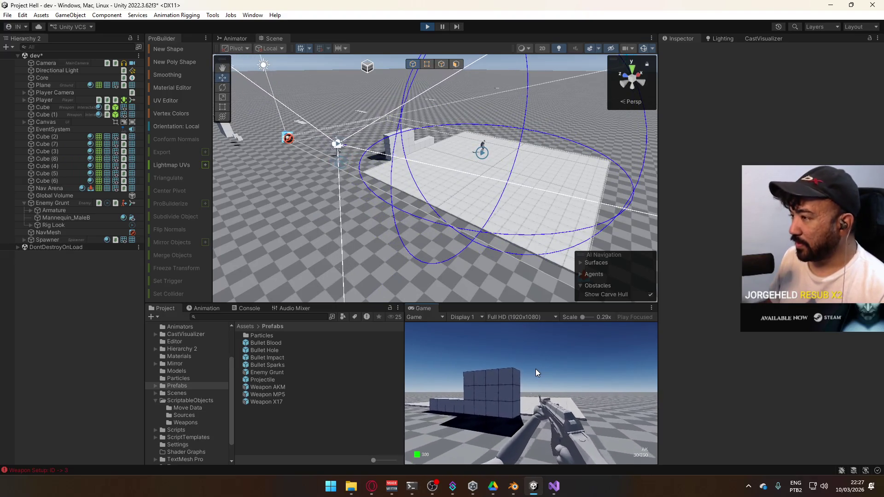
pyautogui.click(503, 381)
pyautogui.click(504, 381)
pyautogui.click(504, 381)
pyautogui.click(503, 380)
pyautogui.click(501, 382)
pyautogui.press('super')
pyautogui.press('super')
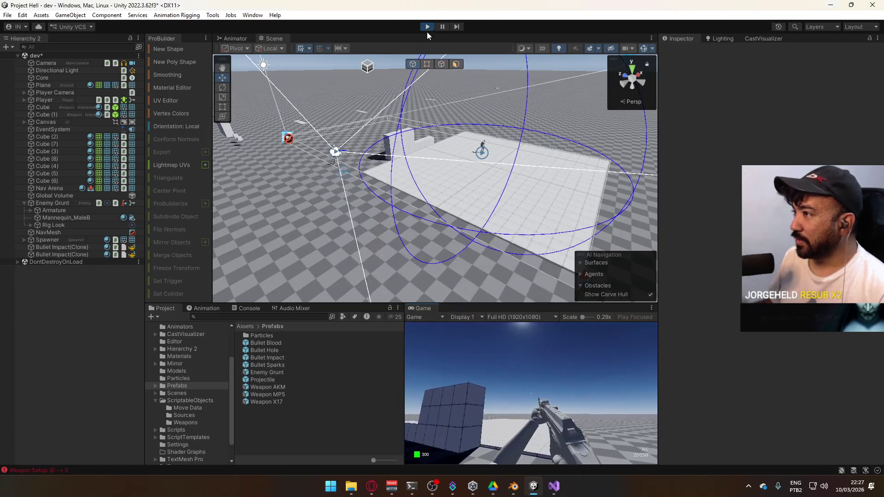
pyautogui.click(554, 486)
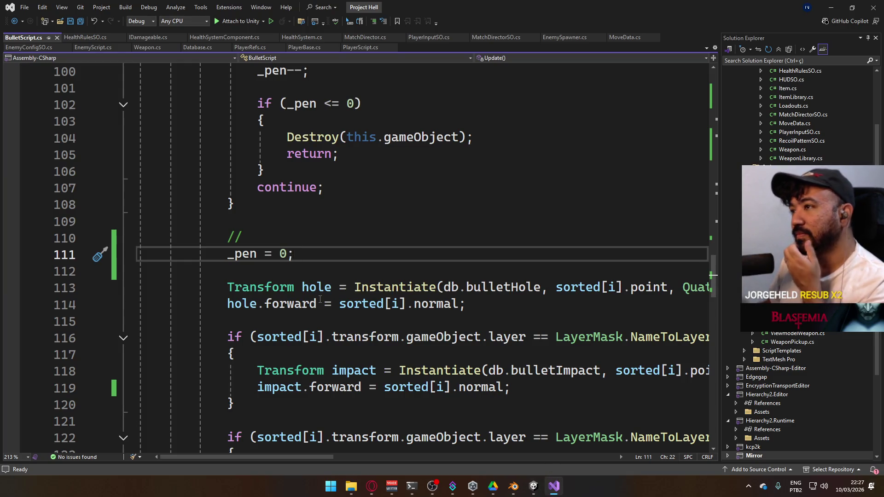
# - Delete the commented-out block from line 132 to the '*/' on line 176 and save BulletScript.cs
pyautogui.scroll(-20, 227, 120)
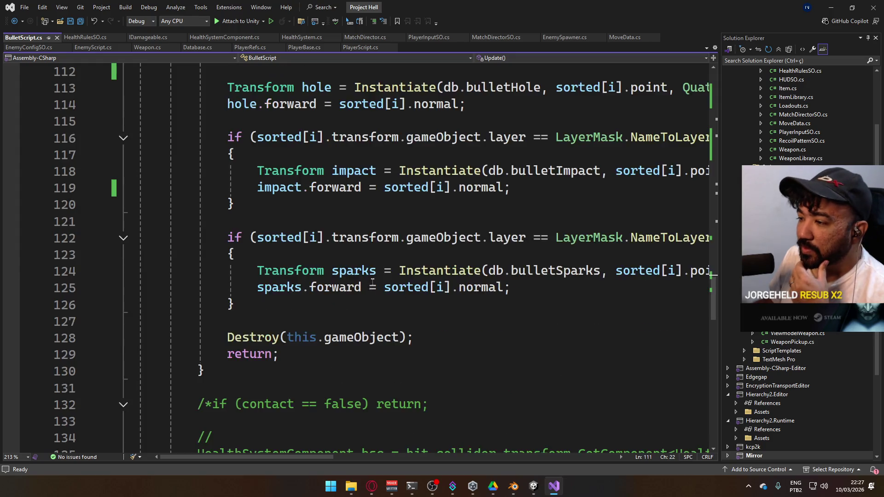
pyautogui.click(414, 339)
pyautogui.scroll(11, 295, 263)
pyautogui.keyDown('shift'); pyautogui.click(204, 155); pyautogui.keyUp('shift')
pyautogui.press('BackSpace')
pyautogui.press('BackSpace')
pyautogui.press('BackSpace')
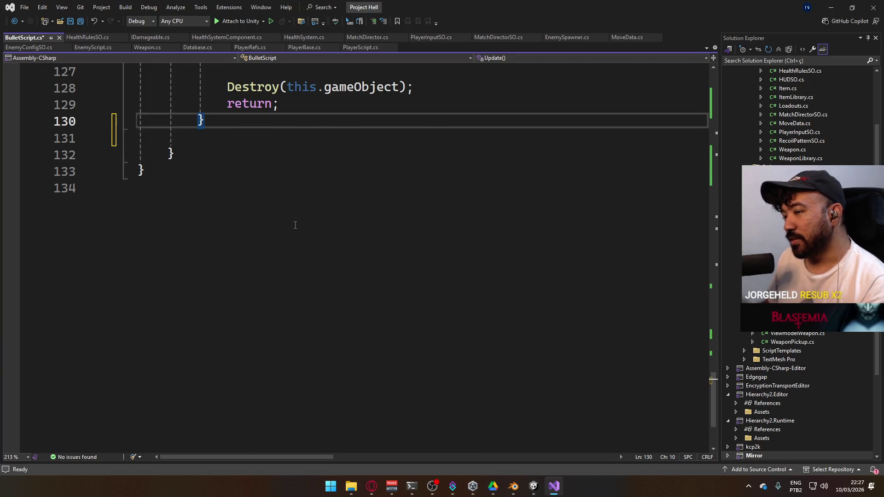
pyautogui.scroll(2, 295, 224)
pyautogui.hotkey('ctrl', 's')
pyautogui.scroll(9, 297, 238)
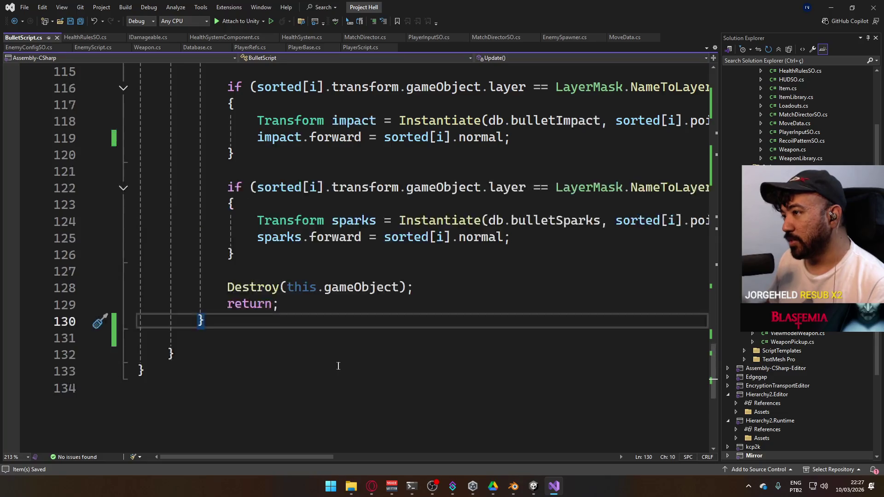
pyautogui.scroll(4, 293, 300)
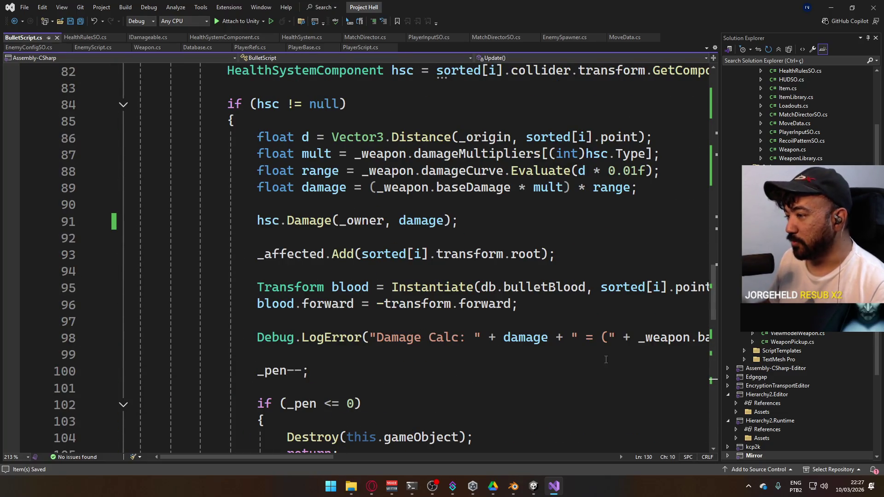
pyautogui.scroll(7, 606, 360)
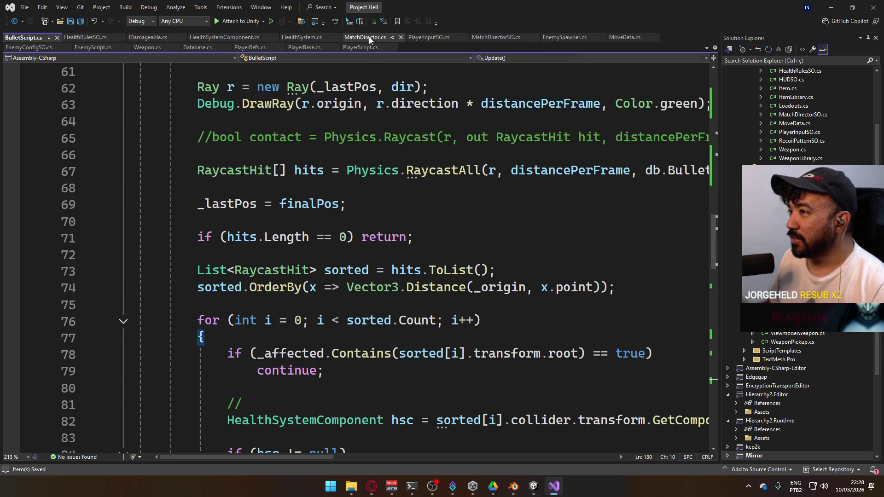
# - Change 'true' to 'false' in the reactsToLoudness check on line 306, save, and return to Unity
pyautogui.click(87, 48)
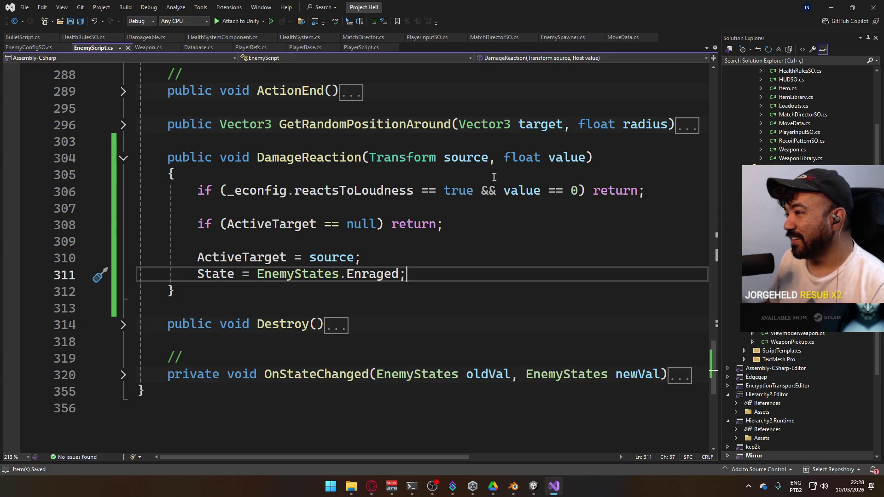
pyautogui.doubleClick(456, 190)
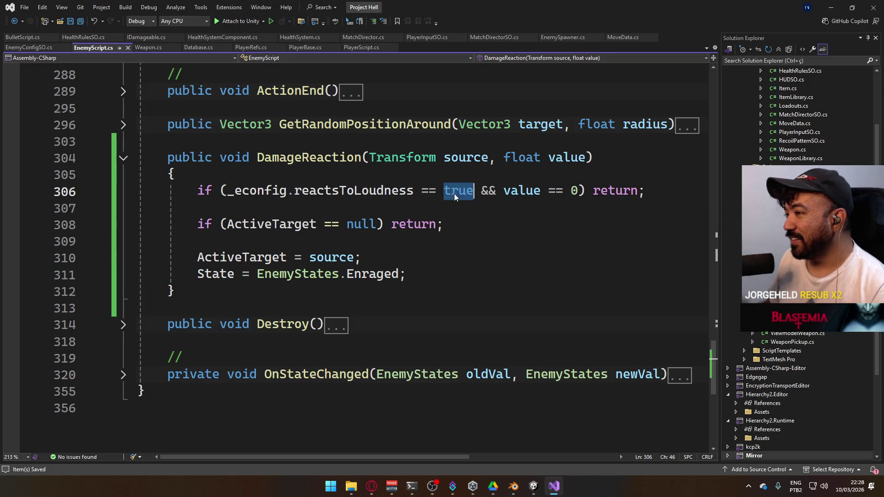
pyautogui.write('false')
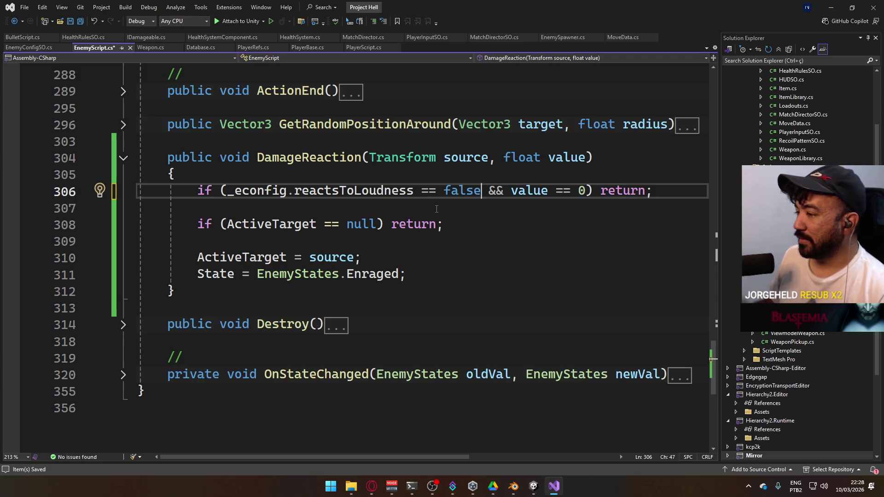
pyautogui.click(520, 229)
pyautogui.hotkey('ctrl', 's')
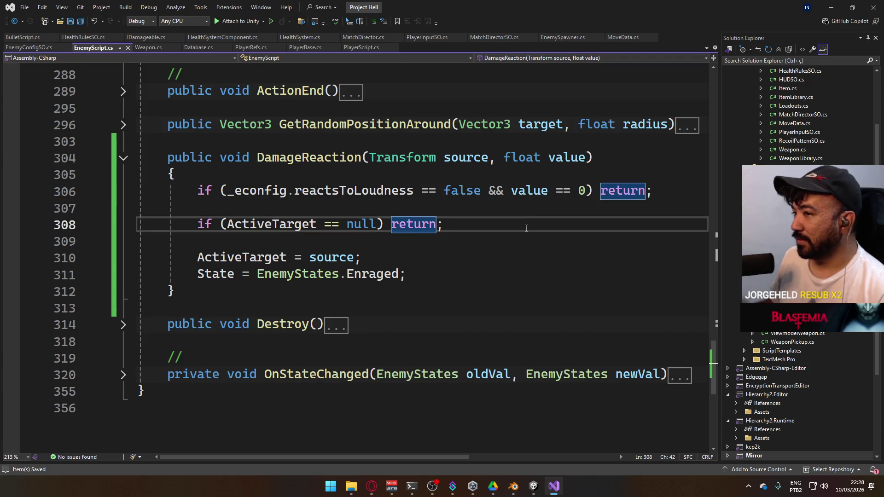
pyautogui.click(541, 483)
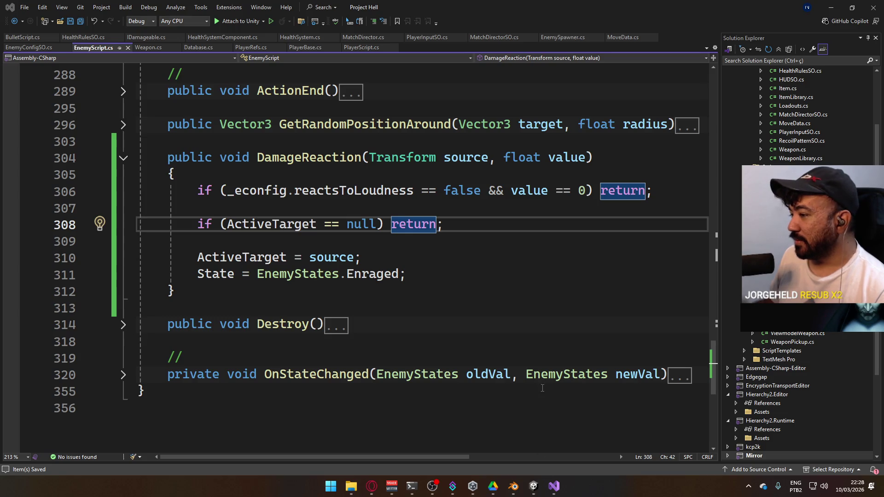
pyautogui.click(529, 423)
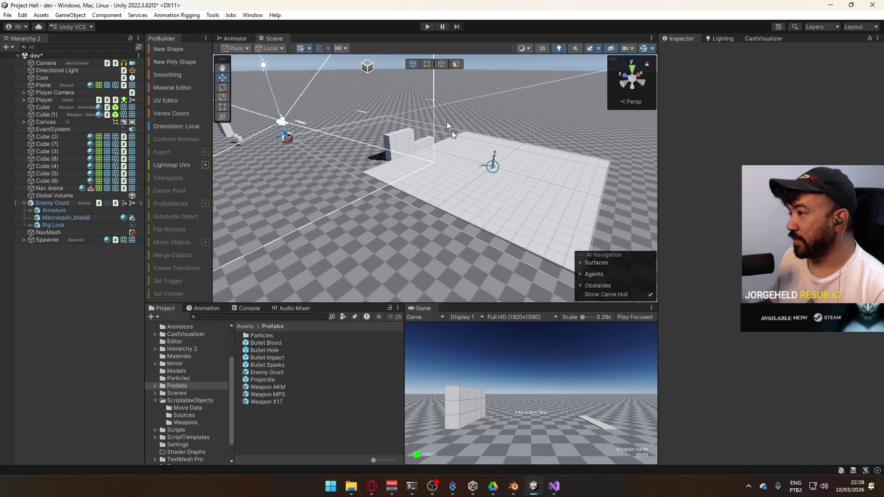
# - Start the game, pick up the AK, and fire several shots at the distant target
pyautogui.click(427, 27)
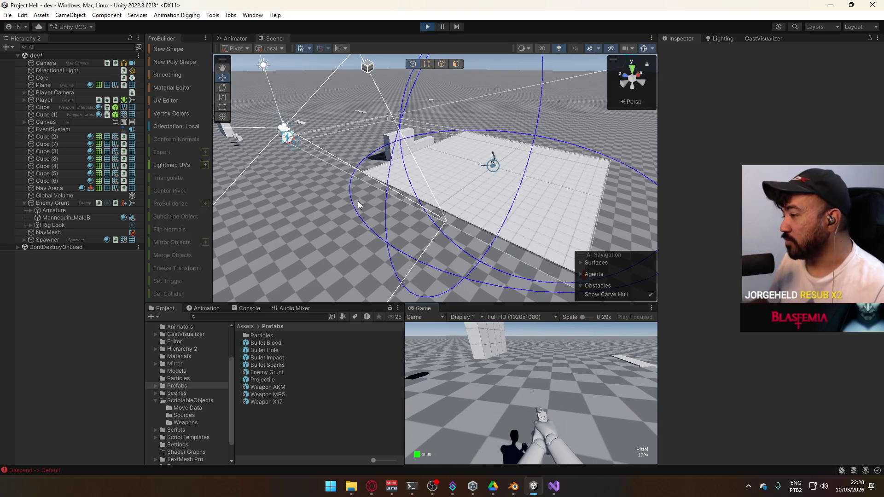
pyautogui.press('super')
pyautogui.click(582, 397)
pyautogui.press('w')
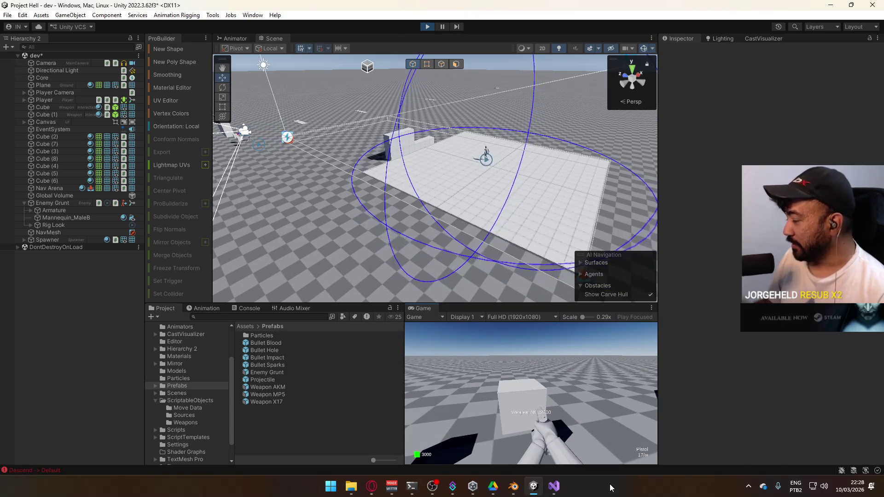
pyautogui.press('e')
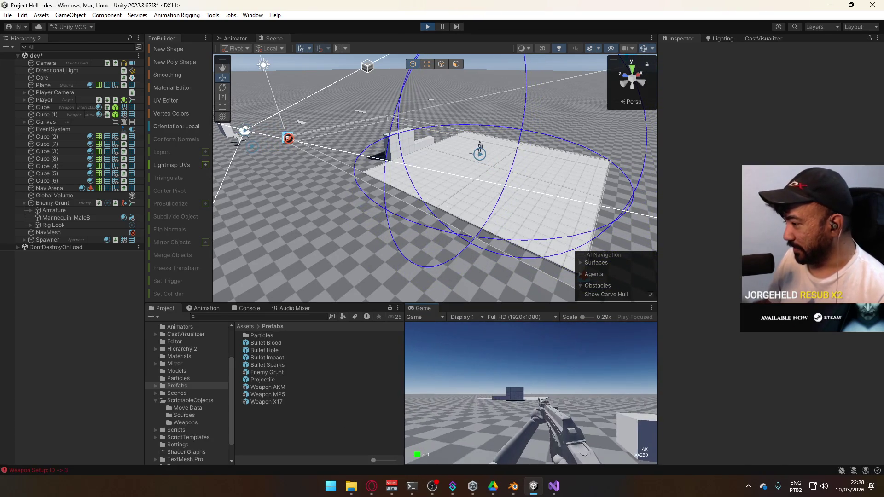
pyautogui.press('super')
pyautogui.press('super')
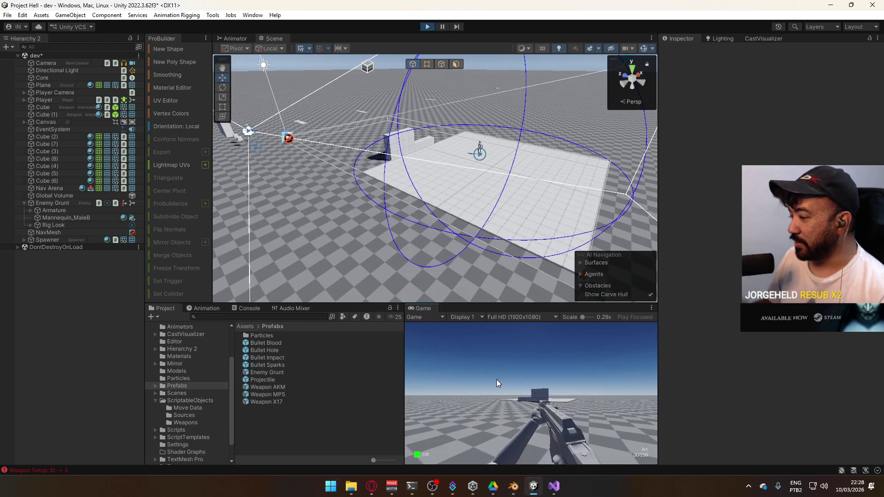
pyautogui.click(514, 384)
pyautogui.click(515, 386)
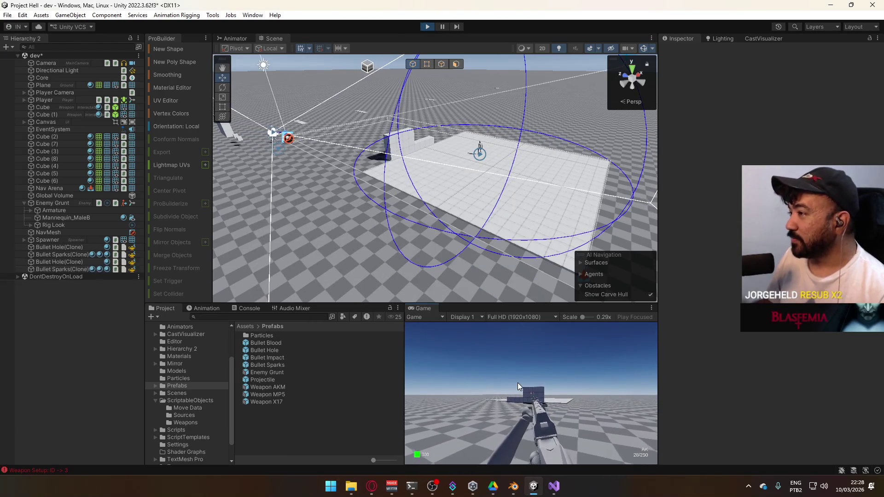
pyautogui.click(518, 383)
pyautogui.click(517, 383)
# - Review and clear the Console log, stop the game, and return to Visual Studio
pyautogui.click(247, 308)
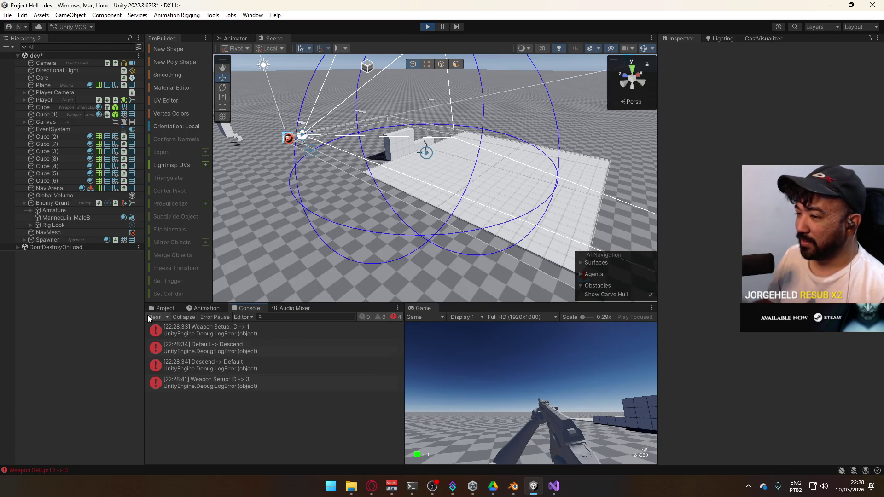
pyautogui.click(153, 317)
pyautogui.click(426, 27)
pyautogui.hotkey('alt', 'Tab')
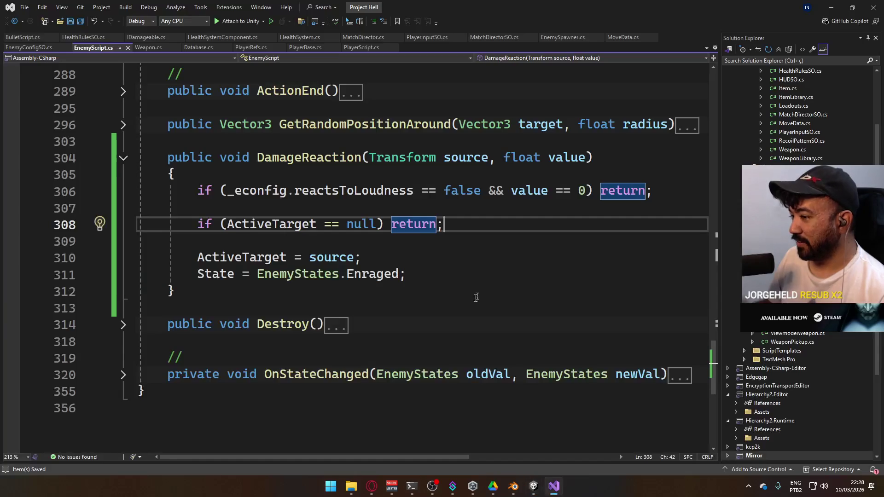
# - Add a Debug.LogError("foo"); line at the top of DamageReaction
pyautogui.click(438, 182)
pyautogui.press('Return')
pyautogui.write('Deb')
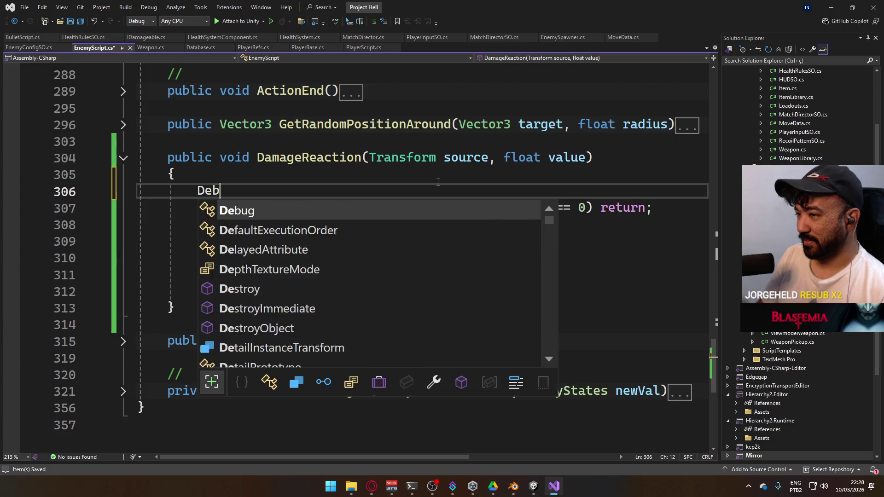
pyautogui.write('ug.Loge("fo')
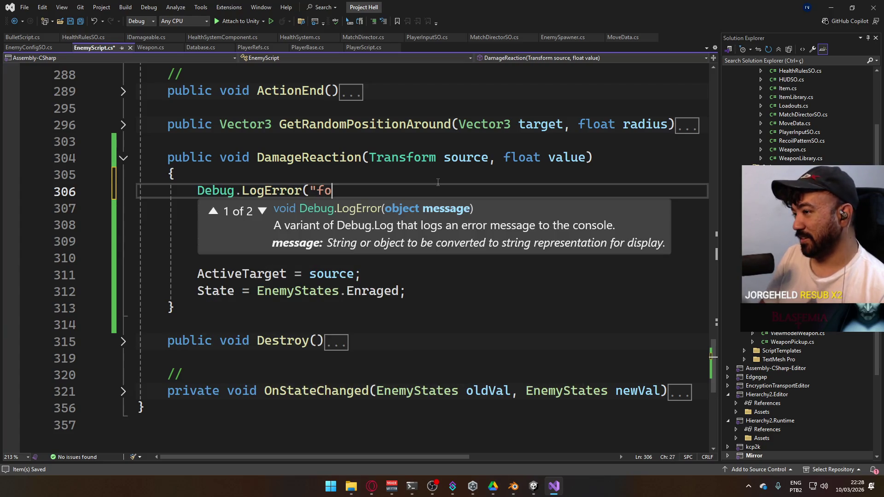
pyautogui.write(');')
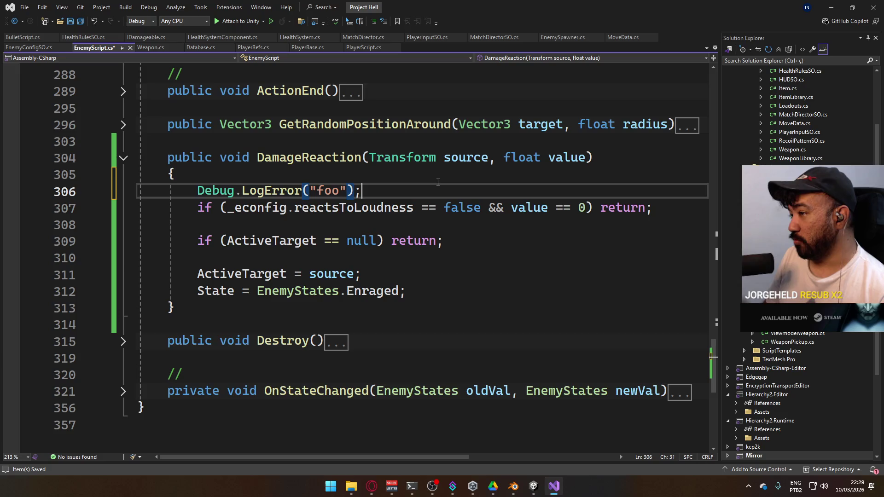
# - Copy the trace below the Enraged line, change its text to "bar", and save the script
pyautogui.hotkey('shift', 'Home')
pyautogui.hotkey('ctrl', 'c')
pyautogui.press('Down')
pyautogui.press('Down')
pyautogui.press('Down')
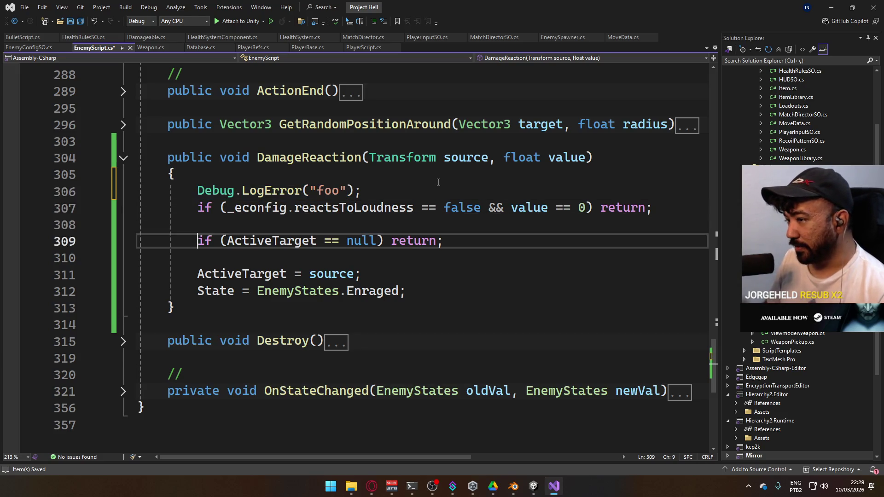
pyautogui.press('End')
pyautogui.press('Return')
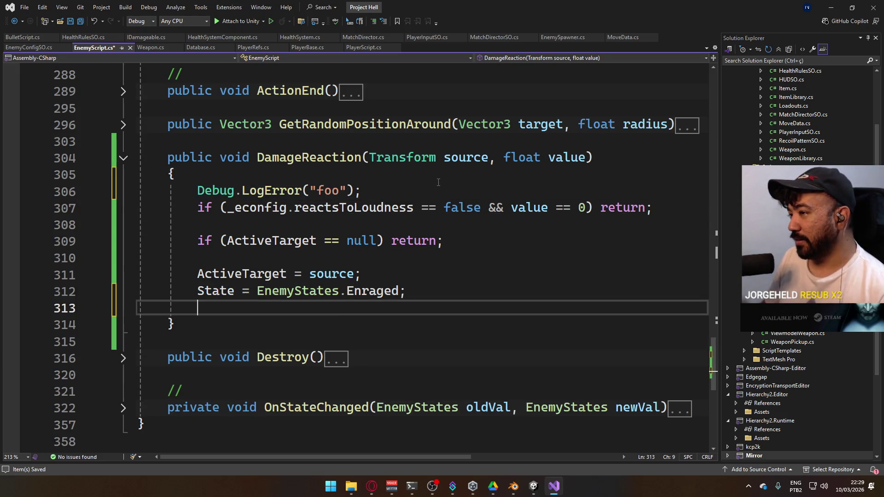
pyautogui.hotkey('ctrl', 'v')
pyautogui.hotkey('ctrl', 'shift', 'Left')
pyautogui.write('ba')
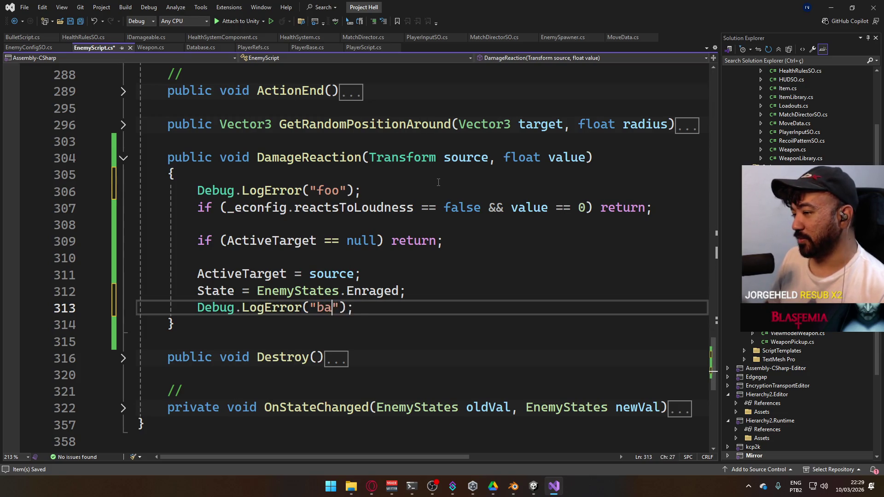
pyautogui.hotkey('ctrl', 's')
pyautogui.hotkey('alt', 'Tab')
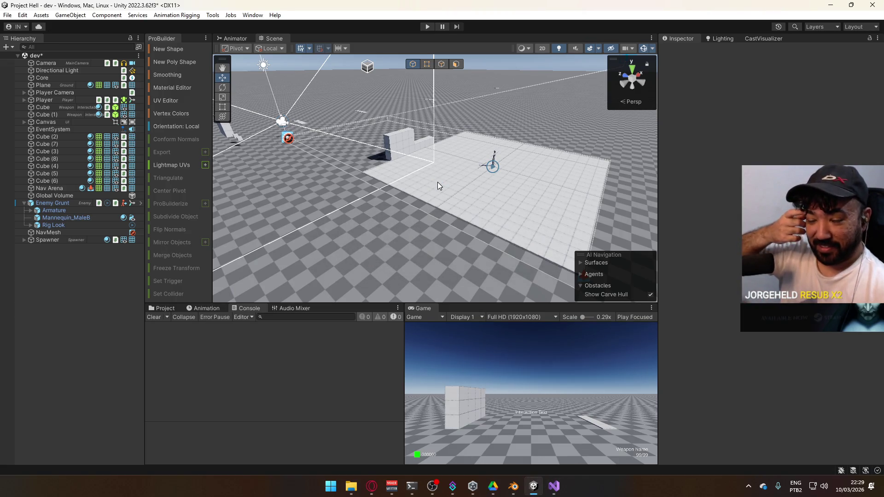
# - Enter play mode, buy the AK from the cube, and walk toward the blocks
pyautogui.click(427, 27)
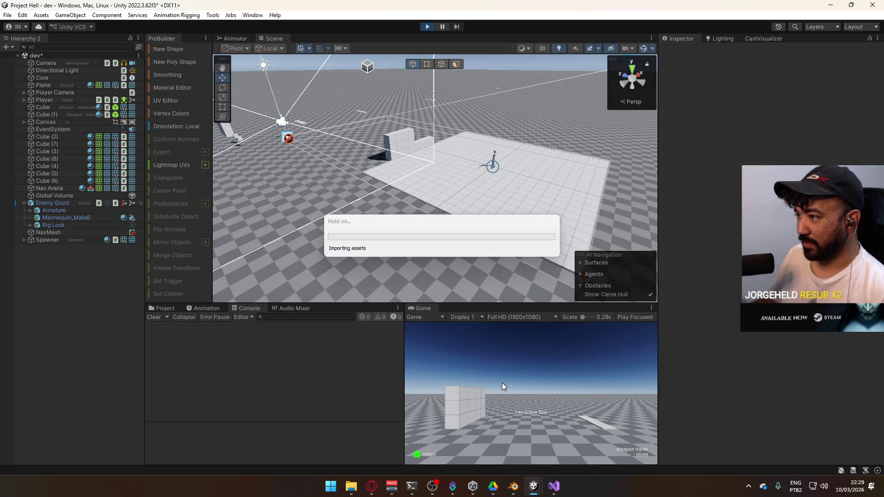
pyautogui.press('super')
pyautogui.press('super')
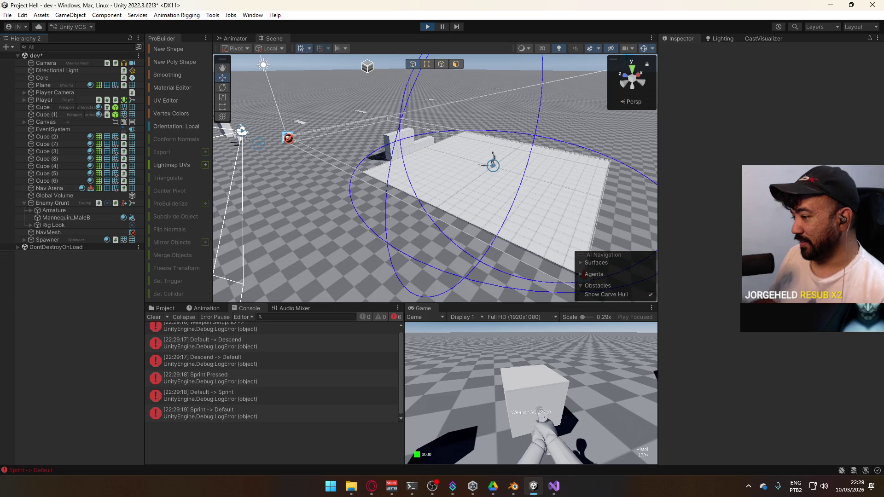
pyautogui.press('e')
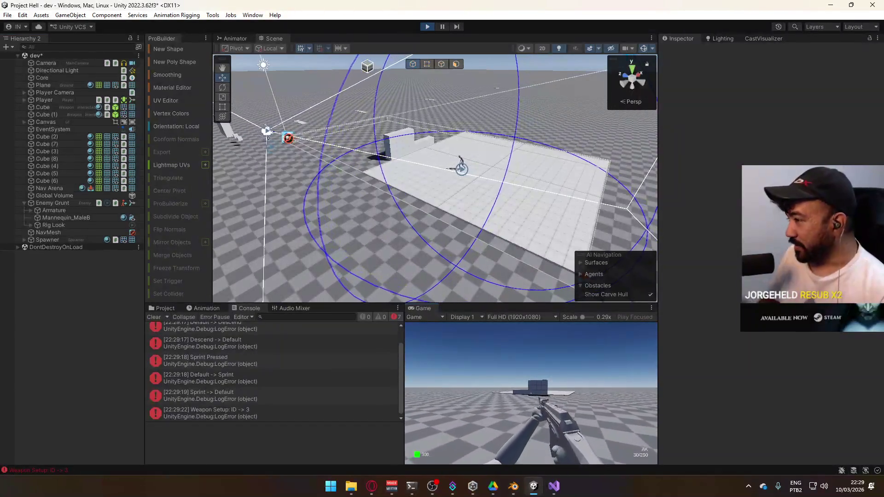
pyautogui.press('w')
pyautogui.press('a')
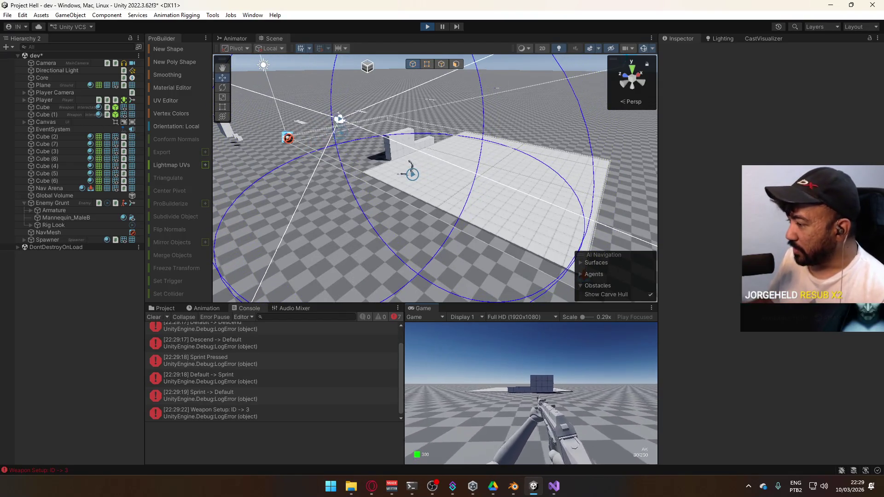
pyautogui.press('w')
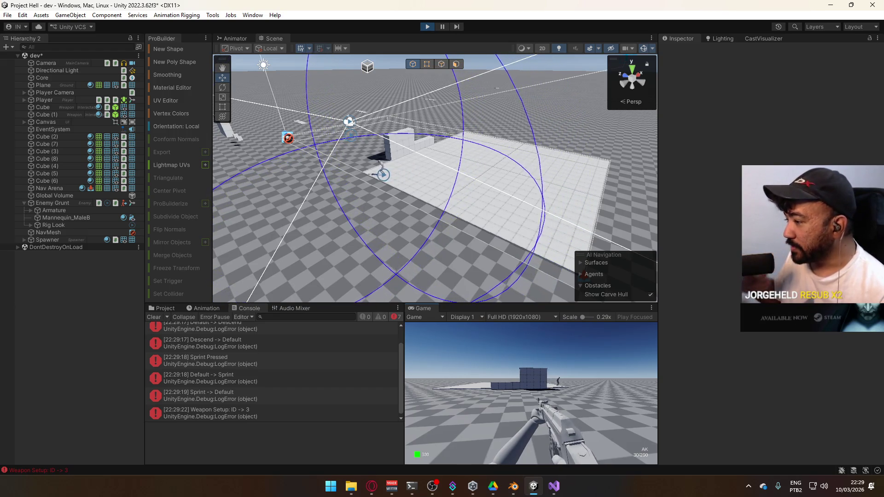
pyautogui.press('a')
pyautogui.press('a')
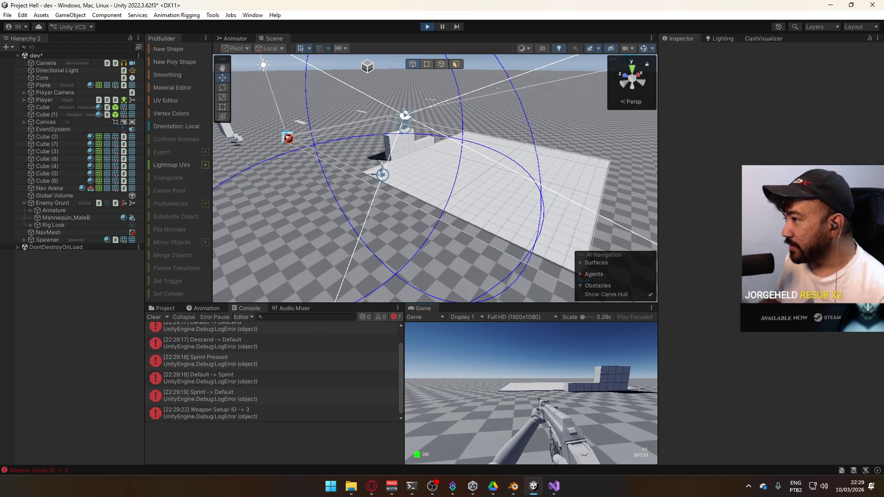
pyautogui.press('d')
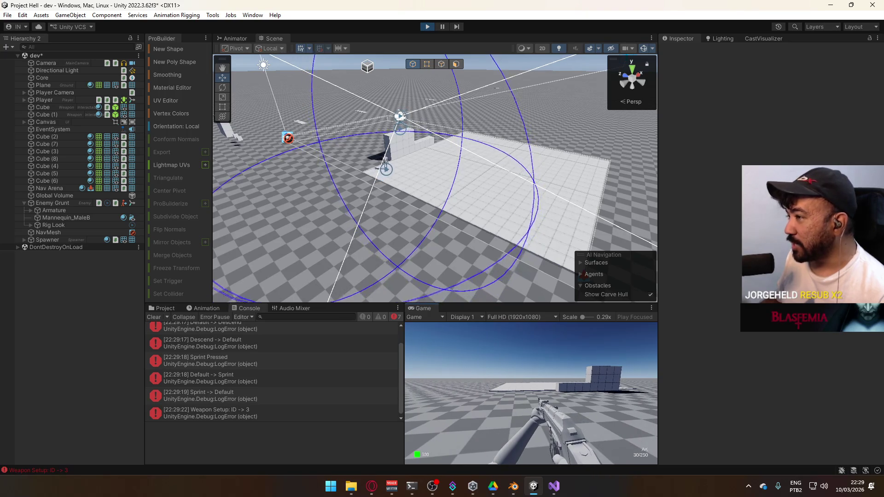
pyautogui.press('d')
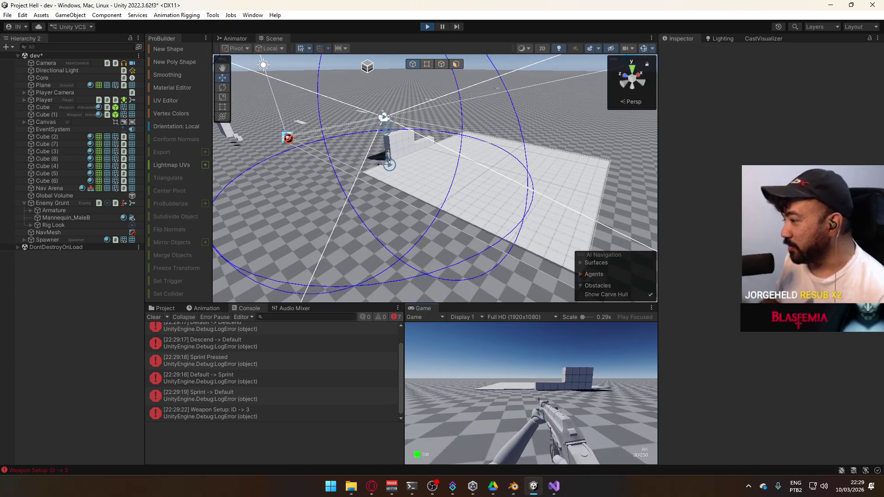
pyautogui.press('w')
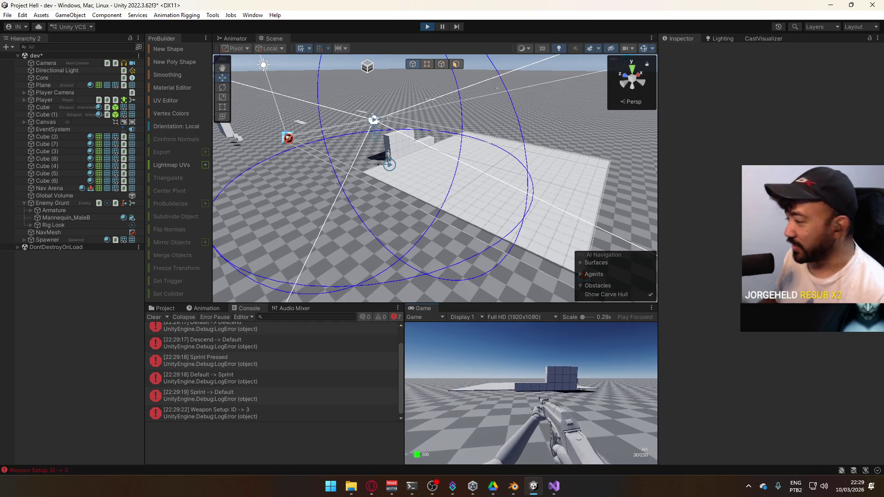
pyautogui.press('super')
pyautogui.click(596, 430)
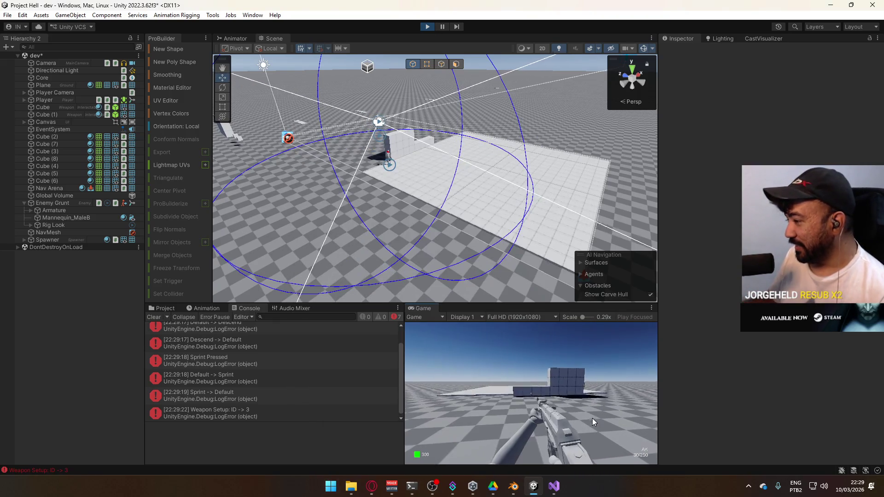
# - Fire repeated shots and bursts from the AK at the blocks
pyautogui.click(585, 372)
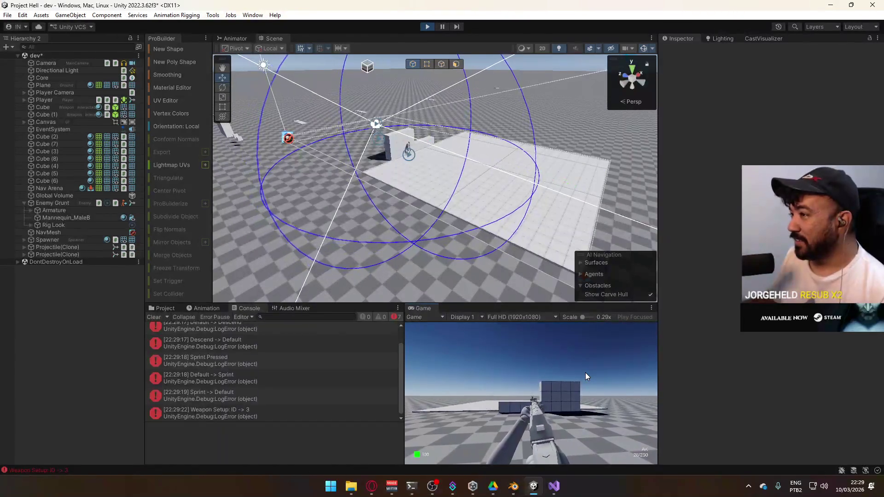
pyautogui.click(563, 374)
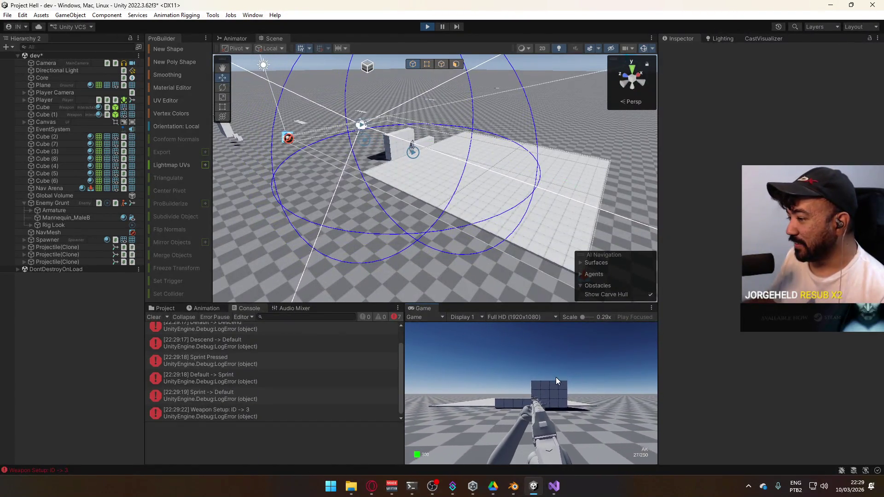
pyautogui.click(503, 376)
pyautogui.click(501, 377)
pyautogui.click(501, 376)
pyautogui.click(501, 376)
pyautogui.click(501, 377)
pyautogui.click(499, 377)
pyautogui.click(500, 378)
pyautogui.click(499, 378)
pyautogui.click(499, 380)
pyautogui.click(497, 380)
pyautogui.click(495, 382)
pyautogui.click(493, 382)
pyautogui.click(493, 382)
pyautogui.click(499, 380)
pyautogui.click(504, 378)
pyautogui.click(509, 376)
pyautogui.click(510, 377)
pyautogui.click(510, 377)
pyautogui.click(510, 377)
pyautogui.click(510, 376)
pyautogui.click(510, 376)
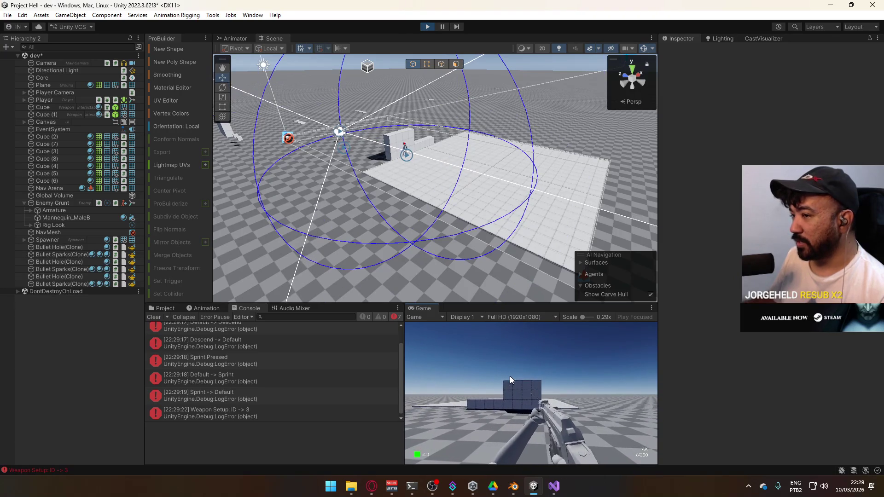
# - Walk forward, empty the magazine at the blocks, reload, and fire another burst
pyautogui.press('w')
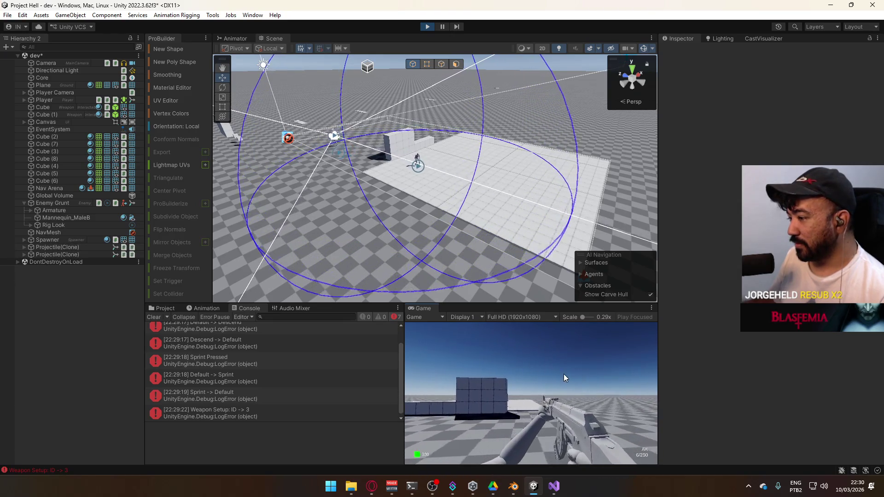
pyautogui.click(548, 375)
pyautogui.click(548, 375)
pyautogui.click(548, 375)
pyautogui.click(548, 374)
pyautogui.click(543, 374)
pyautogui.press('r')
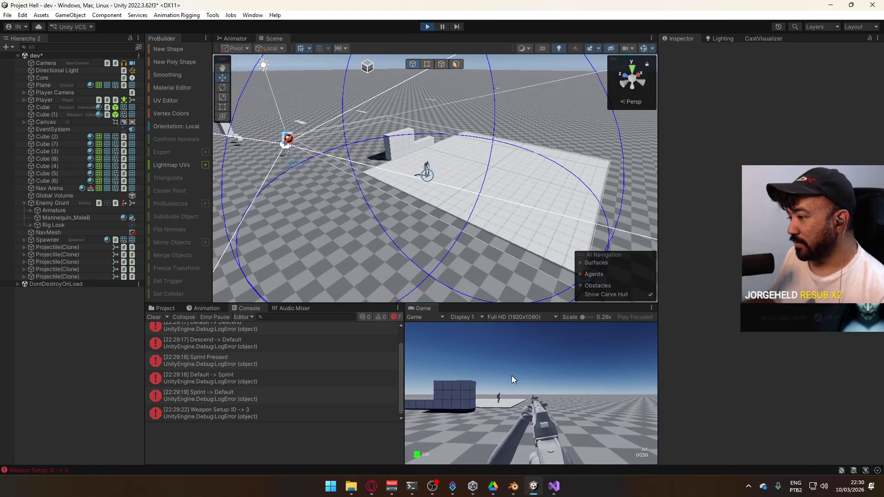
pyautogui.moveTo(513, 375); pyautogui.dragTo(487, 377)
pyautogui.hotkey('alt', 'Tab')
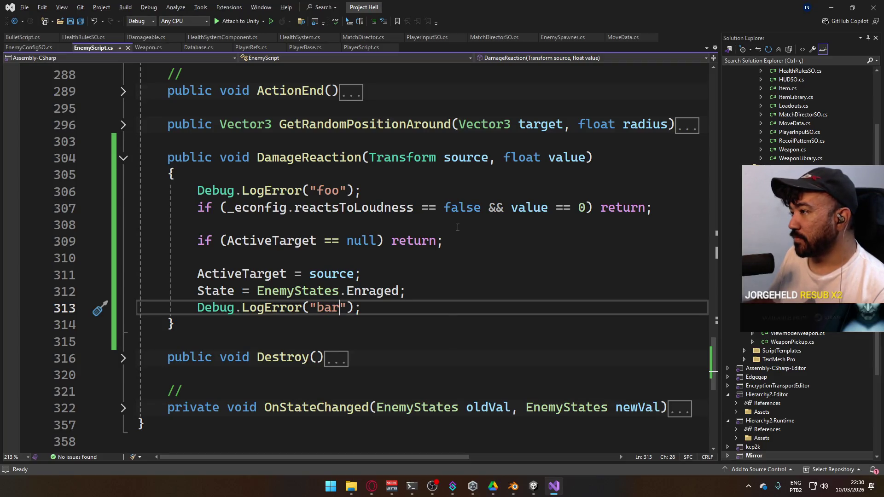
# - Scroll up in EnemyScript.cs to show DamageReaction's "foo" and "bar" error traces
pyautogui.scroll(1, 481, 273)
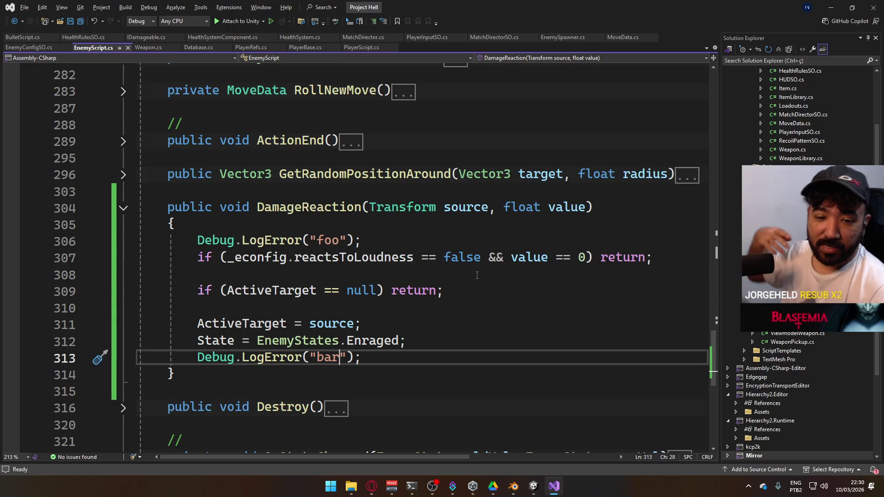
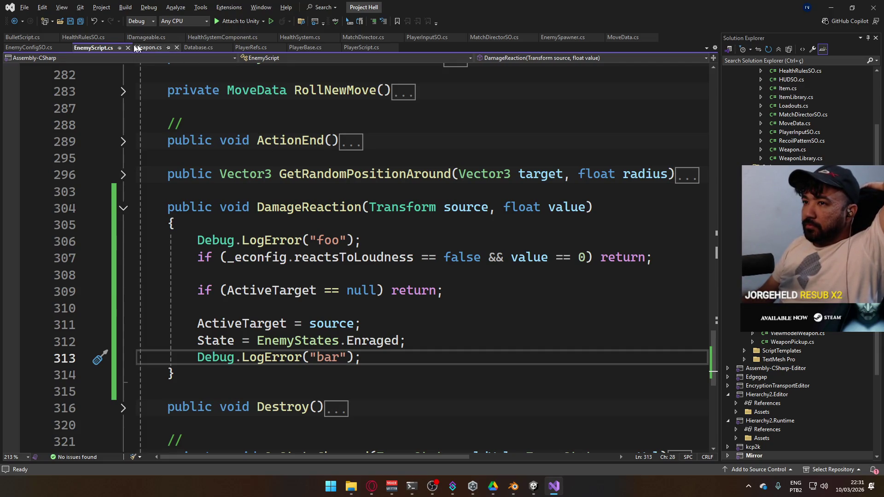
# - Review BulletScript.cs's raycast damage and loudness code, then jump to the Damage definition in IDamageable.cs
pyautogui.click(32, 40)
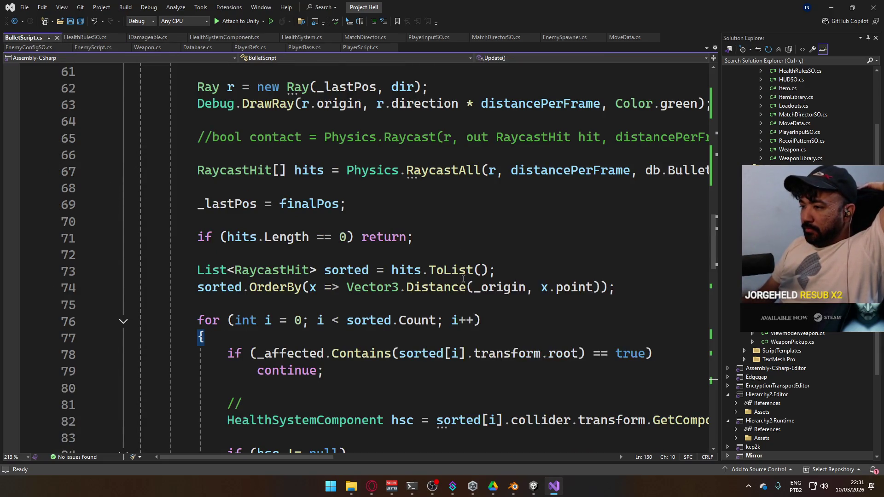
pyautogui.scroll(2, 441, 265)
pyautogui.scroll(-7, 442, 266)
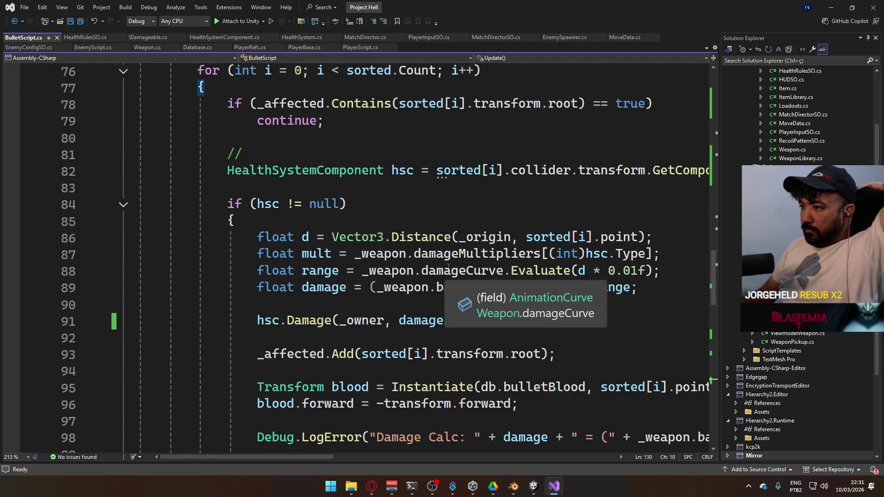
pyautogui.scroll(4, 446, 268)
pyautogui.scroll(14, 449, 268)
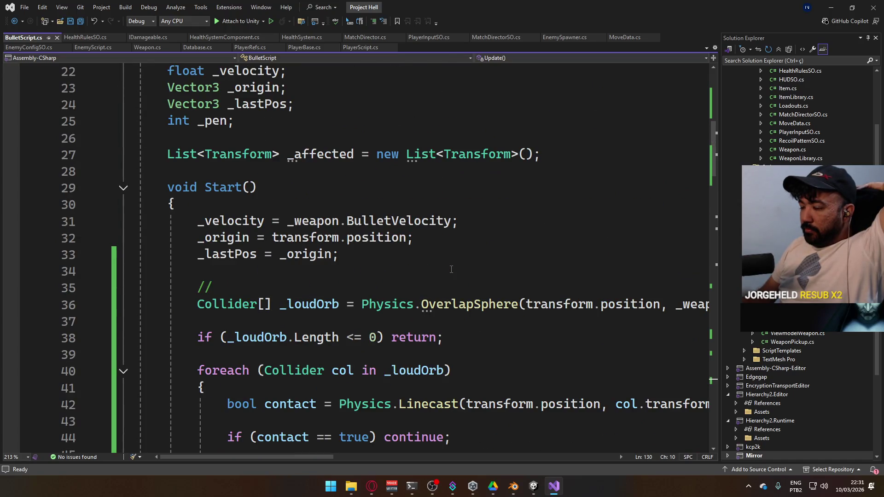
pyautogui.scroll(-3, 451, 270)
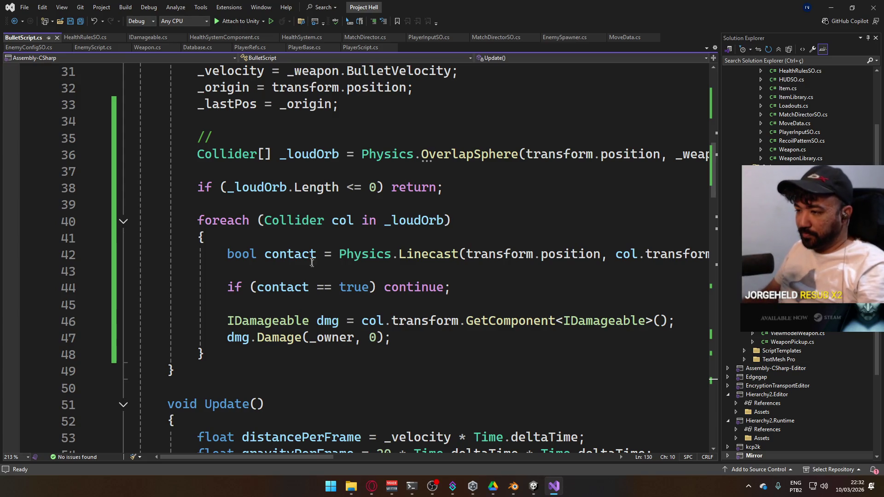
pyautogui.keyDown('ctrl'); pyautogui.click(284, 340); pyautogui.keyUp('ctrl')
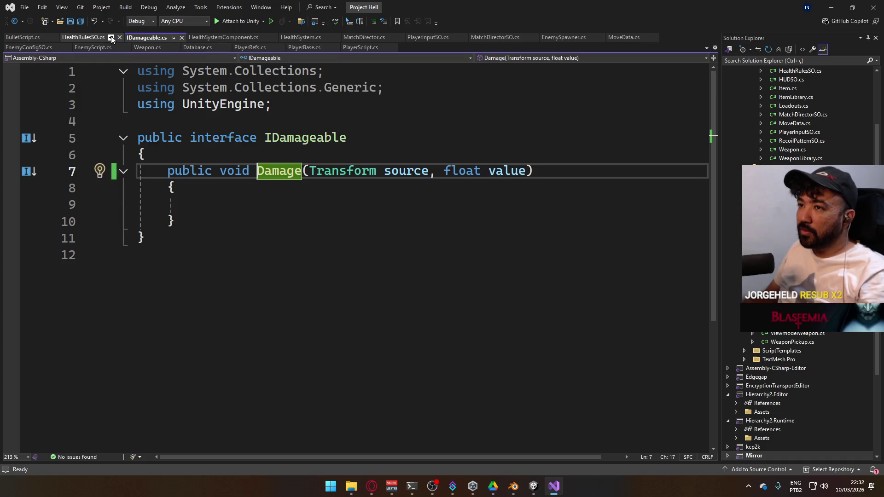
# - In HealthSystemComponent's Damage, add Debug.LogError("Damage Debug - Source: " + source + " " + value); and save
pyautogui.click(251, 37)
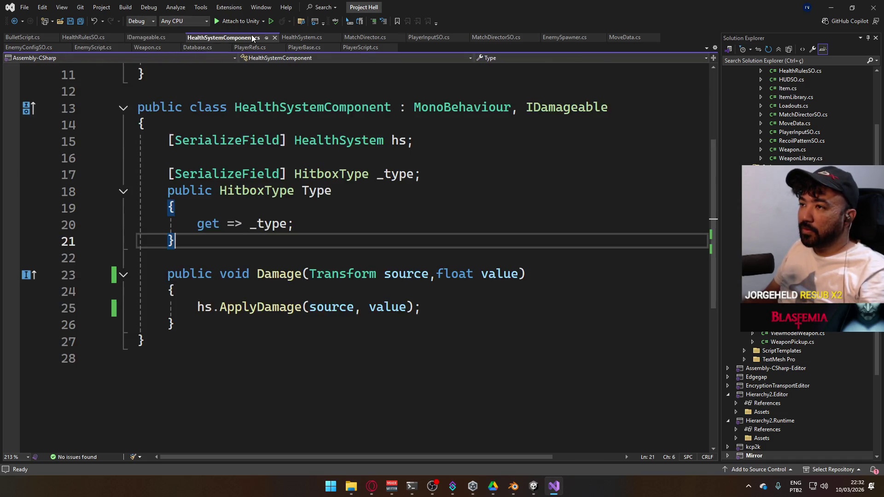
pyautogui.click(437, 290)
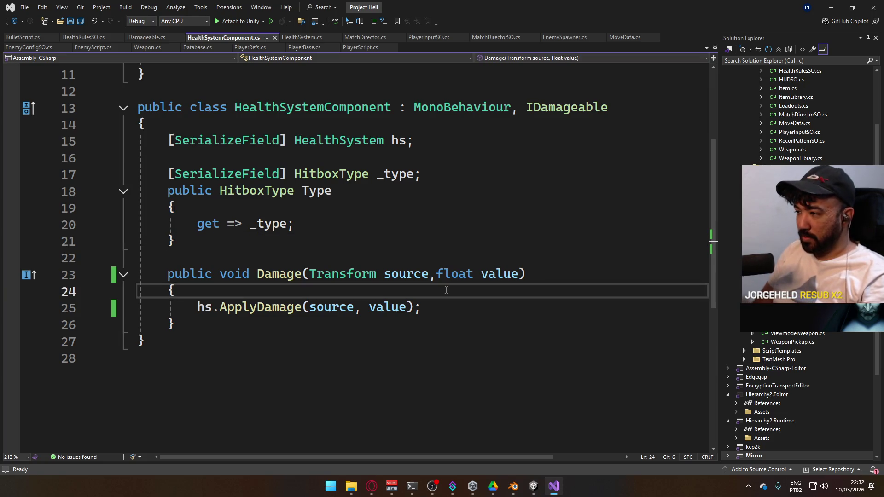
pyautogui.press('Return')
pyautogui.write('Debug.LogError')
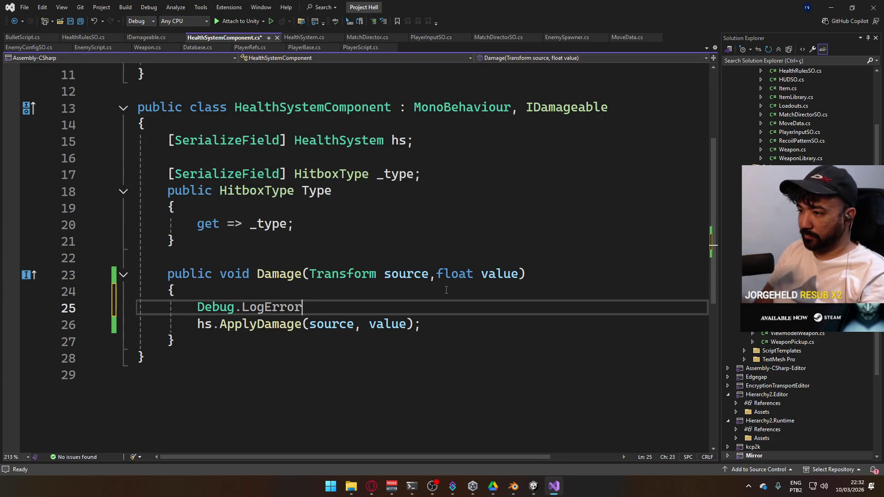
pyautogui.write('("Damage Debug')
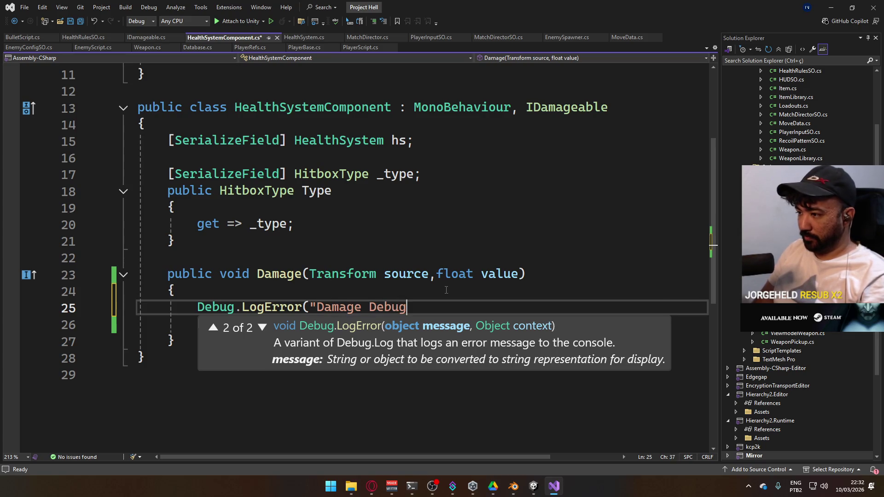
pyautogui.write(' - ')
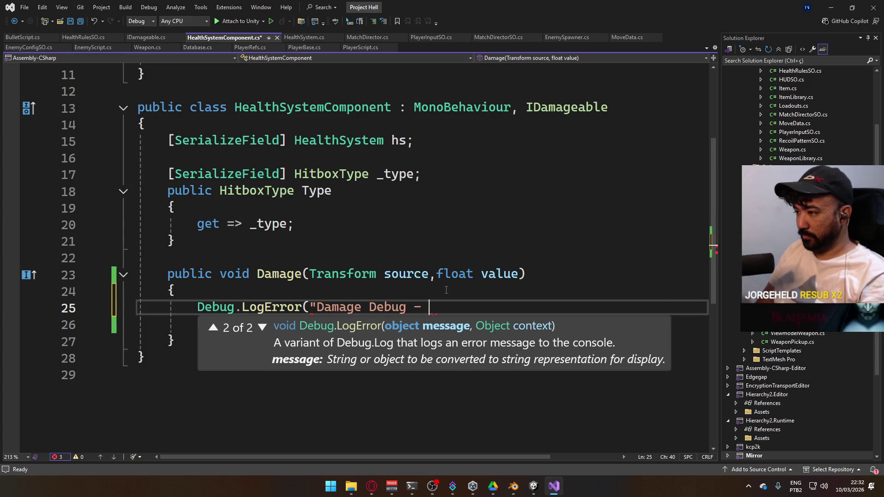
pyautogui.write('Source: ')
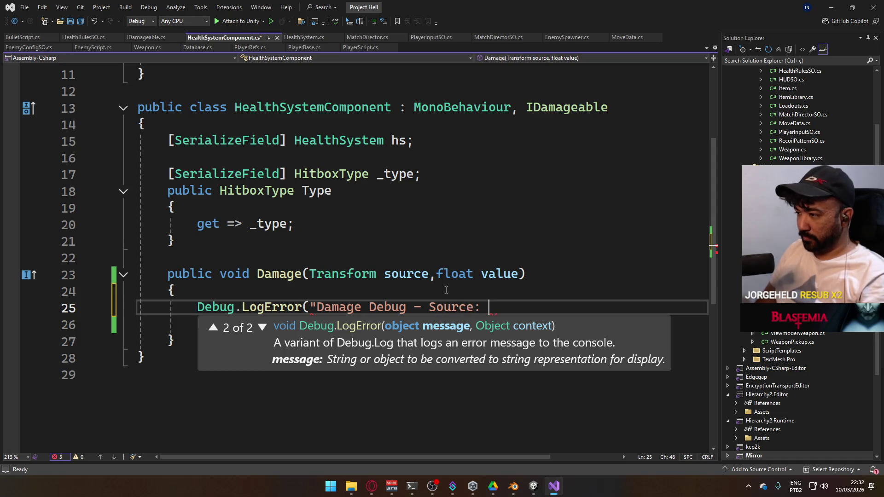
pyautogui.write('" + sou')
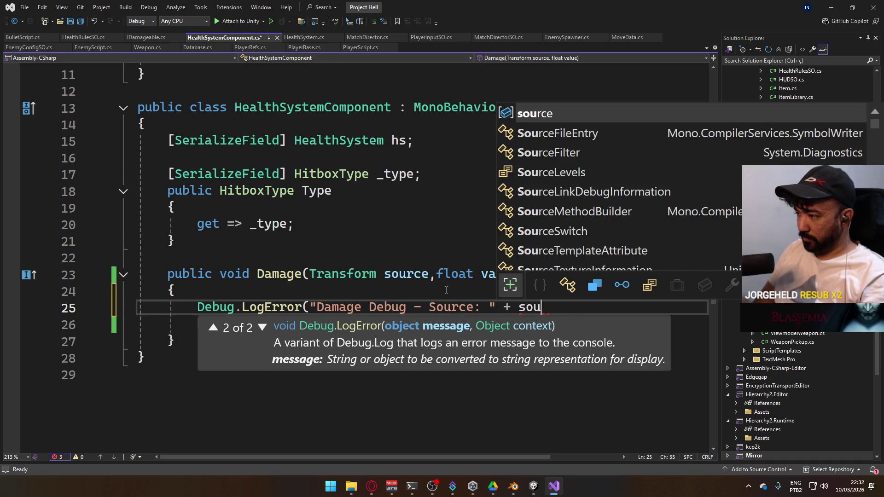
pyautogui.press('Tab')
pyautogui.write('" +')
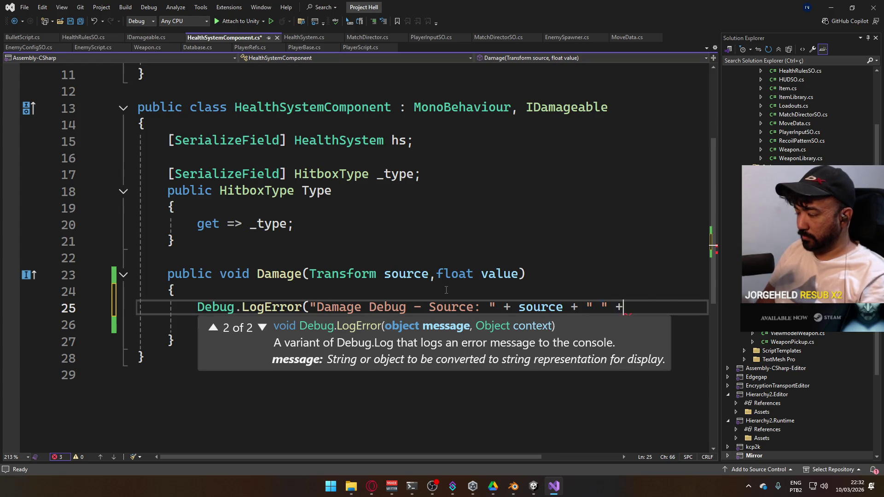
pyautogui.write(' value);')
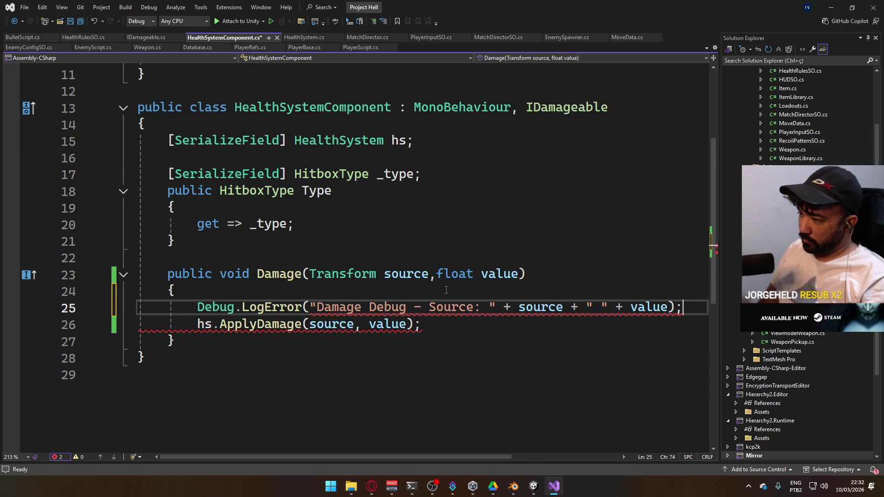
pyautogui.hotkey('ctrl', 's')
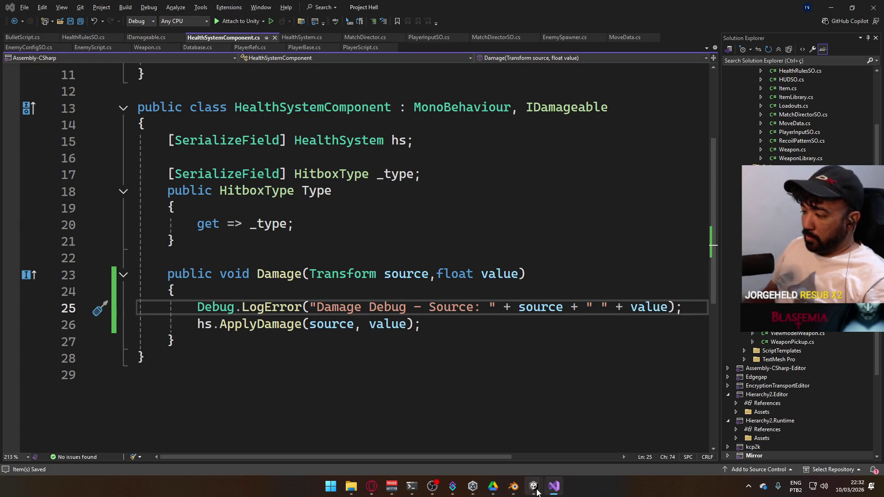
pyautogui.moveTo(534, 488)
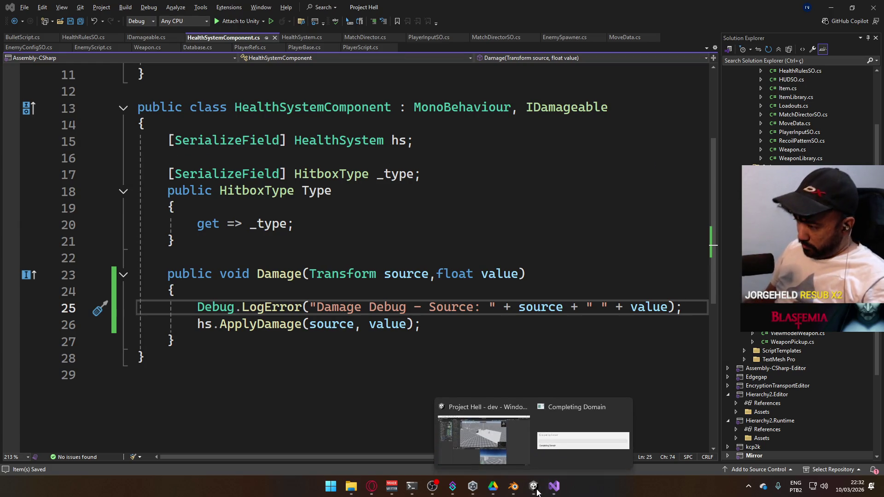
pyautogui.click(532, 438)
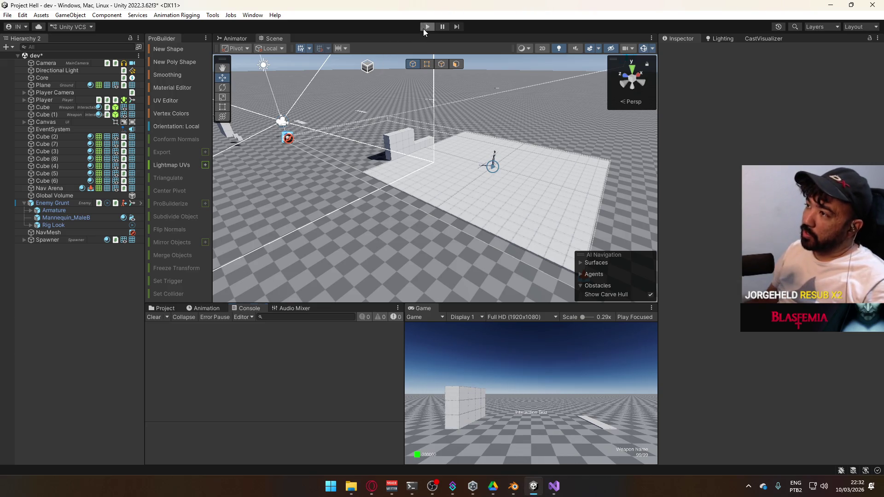
# - Start and stop a quick play-mode test, then go back to HealthSystemComponent.cs in Visual Studio
pyautogui.click(423, 29)
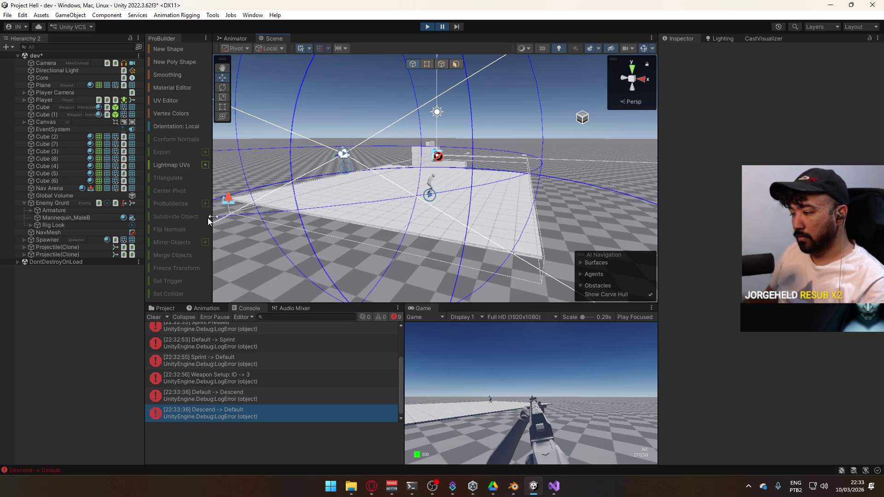
pyautogui.click(428, 27)
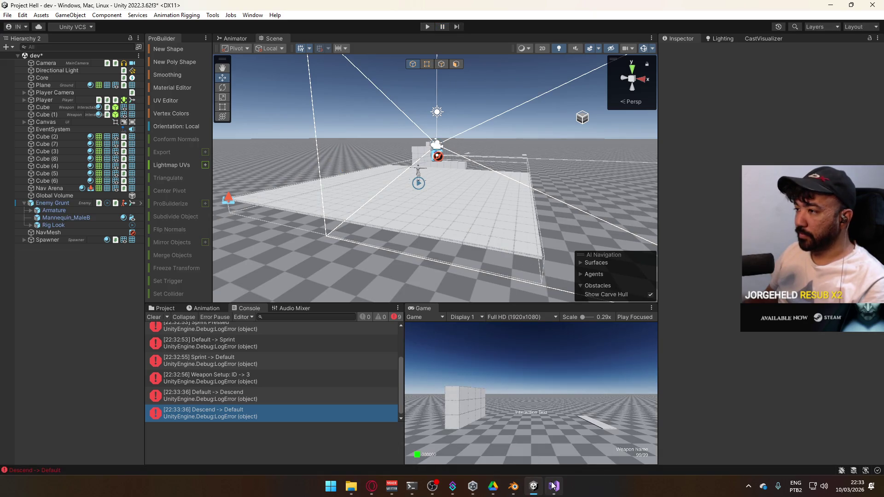
pyautogui.click(554, 487)
pyautogui.scroll(4, 496, 332)
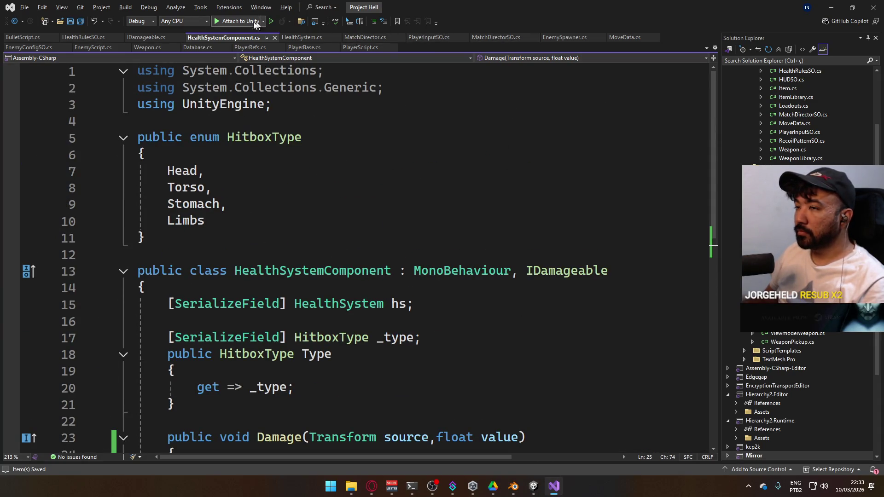
# - Bring up BulletScript.cs and scroll through Start() to the loudness-orb damage loop
pyautogui.click(32, 39)
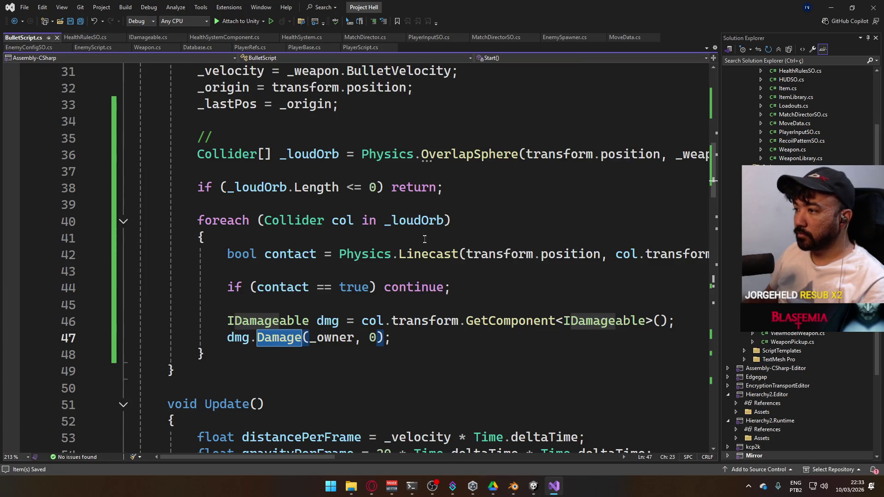
pyautogui.scroll(4, 423, 238)
pyautogui.scroll(5, 382, 243)
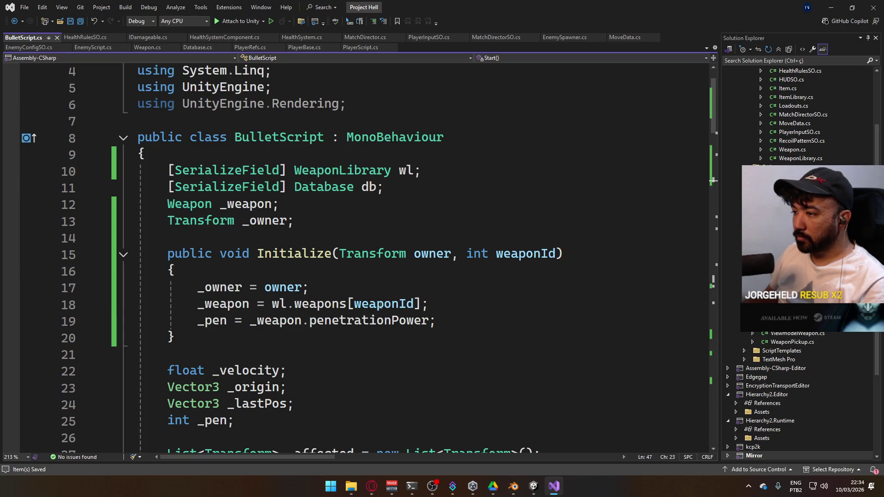
pyautogui.scroll(-3, 344, 267)
pyautogui.scroll(-3, 344, 267)
pyautogui.scroll(1, 350, 262)
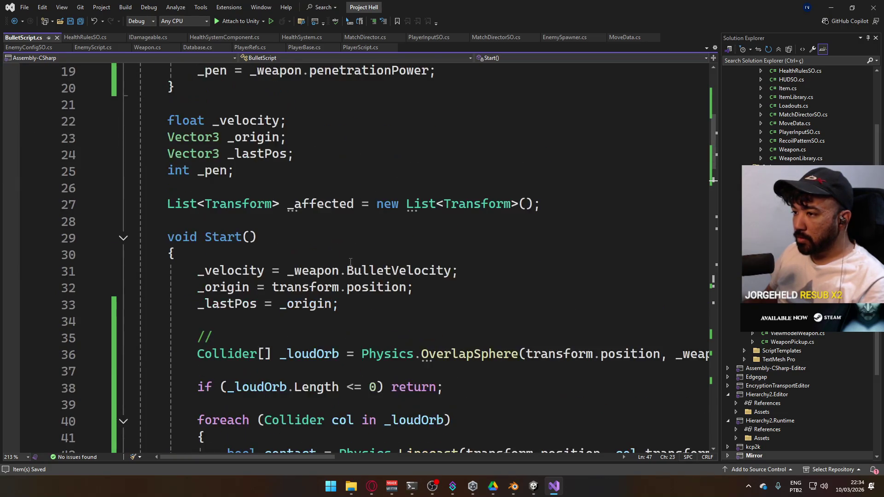
pyautogui.scroll(-2, 355, 287)
# - Read the long line 48 Damage call horizontally, then return to the Unity editor
pyautogui.click(319, 451)
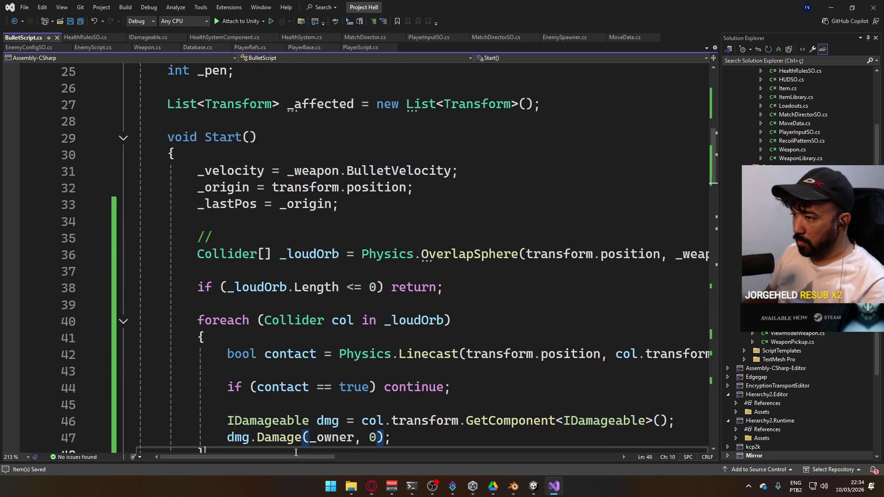
pyautogui.hscroll(5, 319, 451)
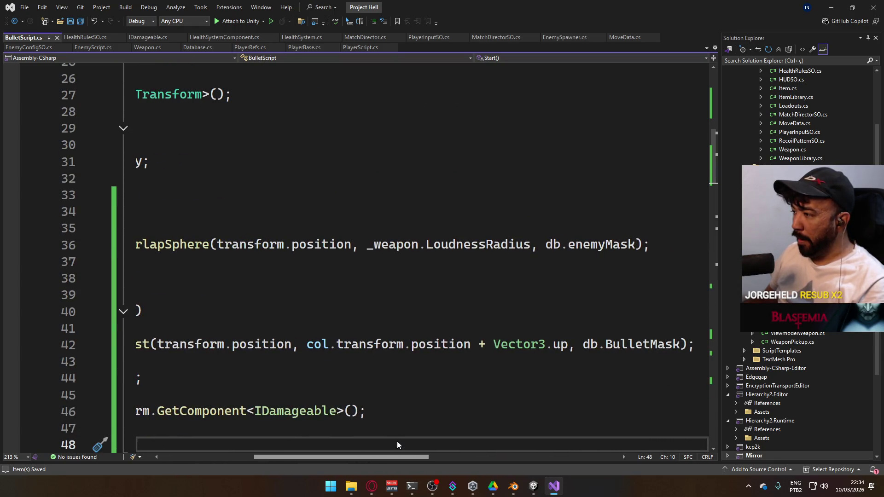
pyautogui.hscroll(-5, 397, 441)
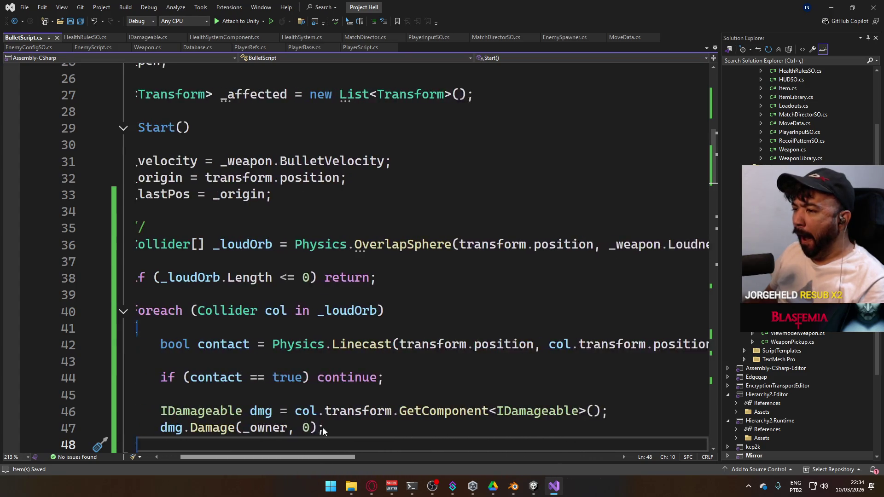
pyautogui.hscroll(5, 315, 430)
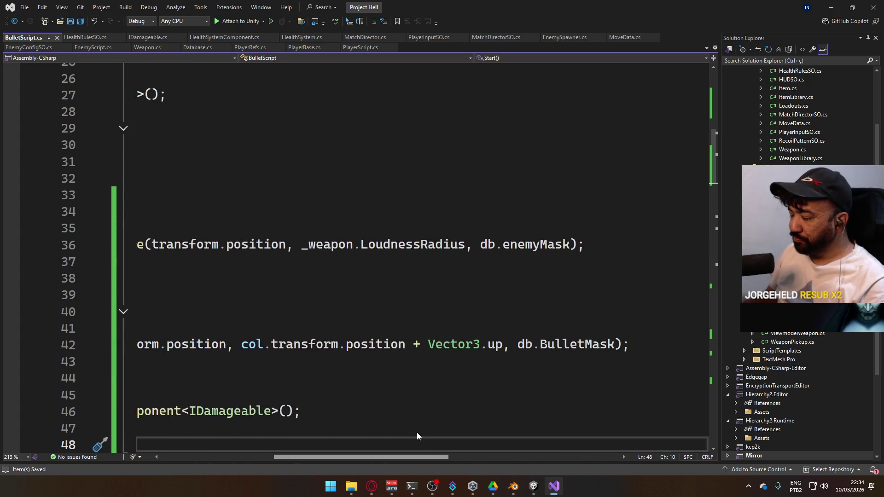
pyautogui.hscroll(-5, 418, 436)
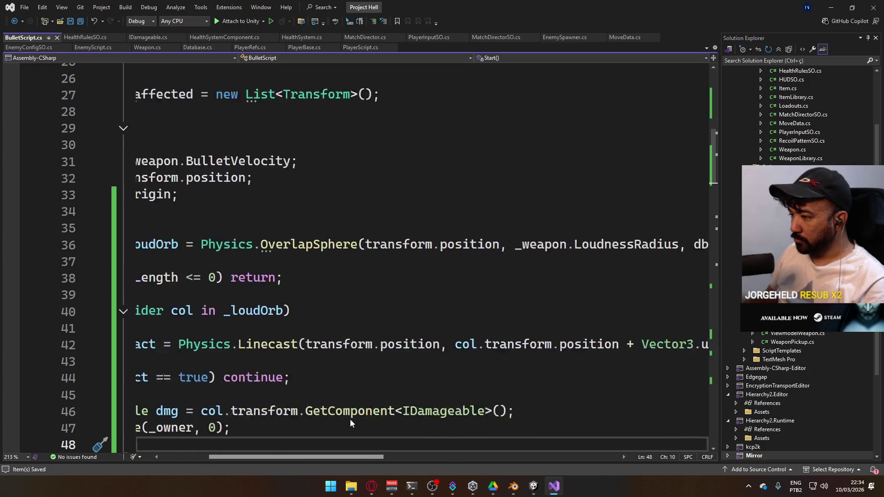
pyautogui.hscroll(5, 323, 419)
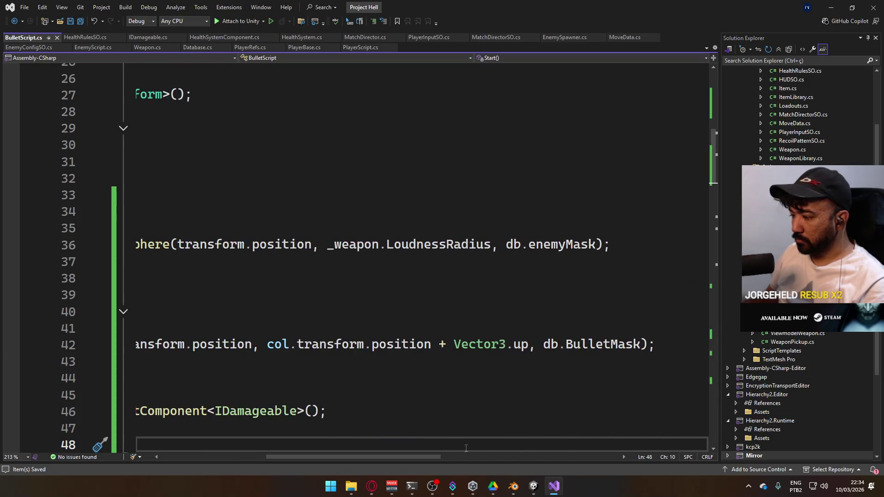
pyautogui.click(532, 486)
pyautogui.click(164, 309)
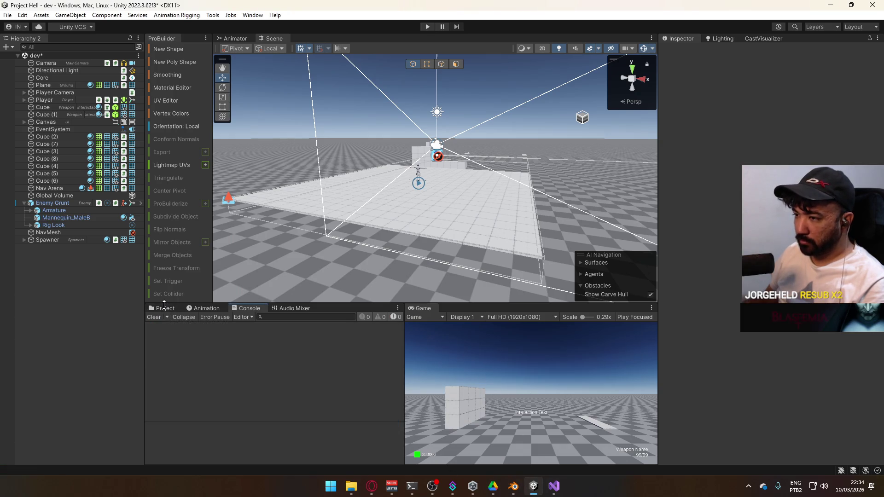
# - Check the ScriptableObjects Database asset's Bullet Mask (Default, Ground, Hitbox), then return to BulletScript.cs
pyautogui.click(191, 401)
pyautogui.click(263, 358)
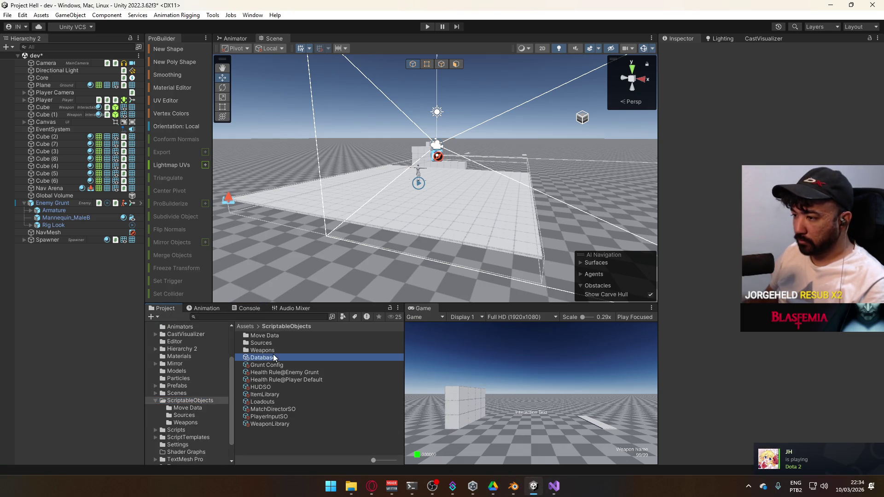
pyautogui.scroll(-1, 774, 248)
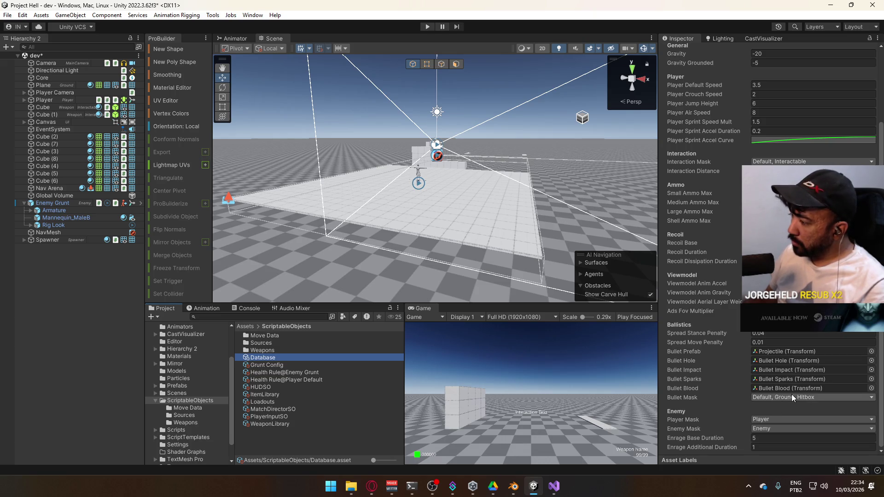
pyautogui.click(553, 488)
pyautogui.moveTo(405, 459); pyautogui.dragTo(221, 407)
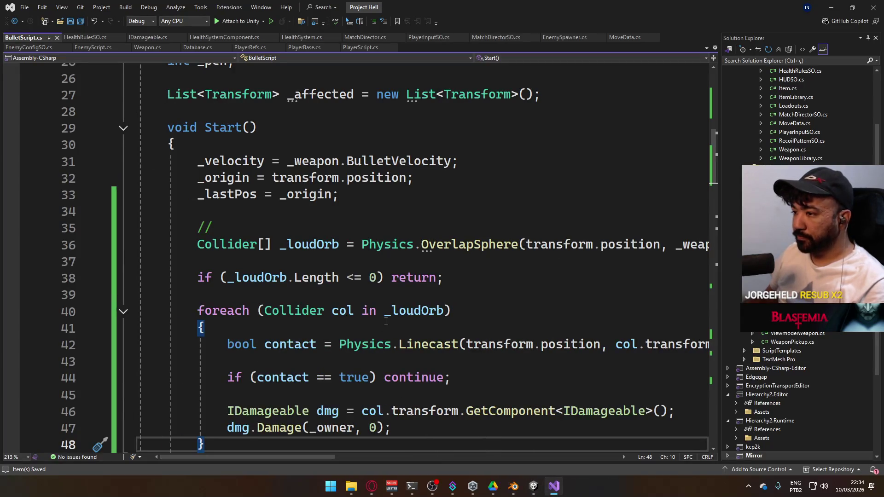
# - Add a Debug.LogError line reporting _loudOrb.Length after the OverlapSphere call and save
pyautogui.scroll(-1, 417, 319)
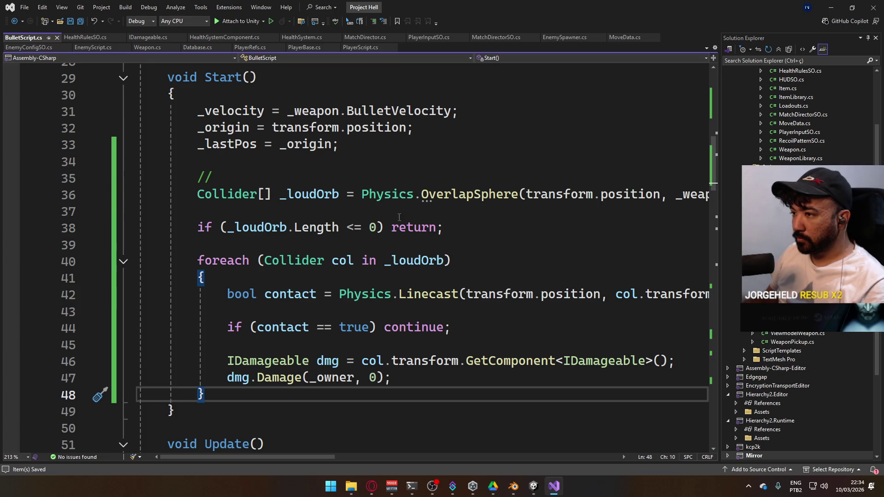
pyautogui.click(303, 213)
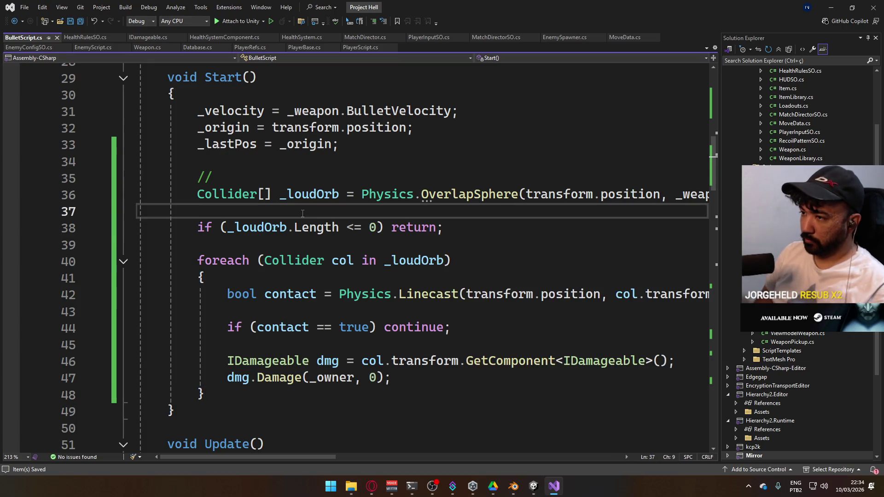
pyautogui.press('Return')
pyautogui.write('Debug.lo')
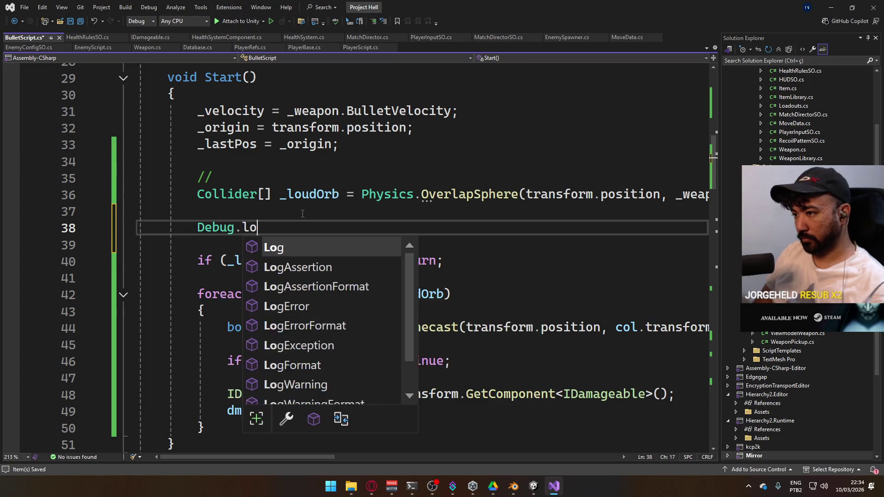
pyautogui.write('ge("Lou')
pyautogui.write('?:')
pyautogui.write('_loudOrb.le')
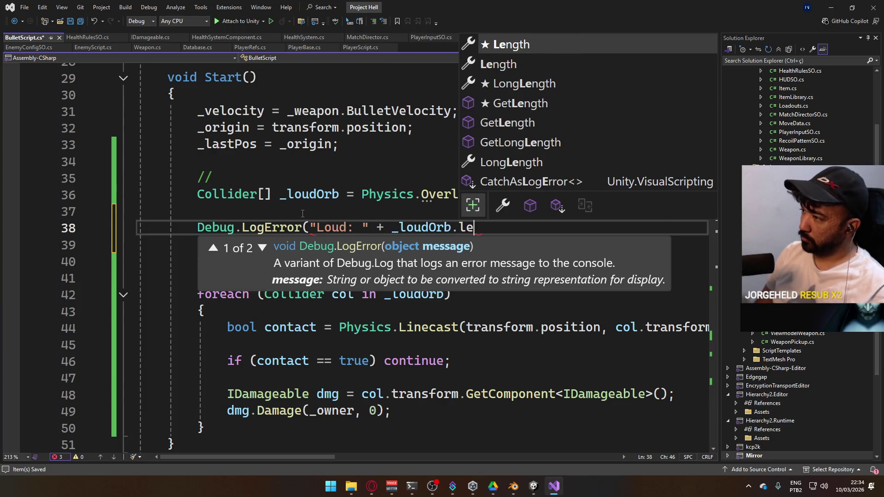
pyautogui.press('Tab')
pyautogui.write(');')
pyautogui.hotkey('ctrl', 's')
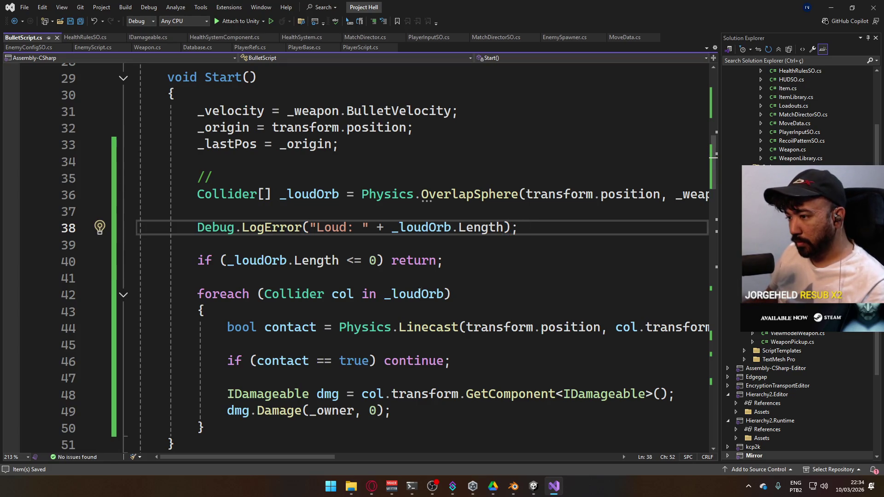
# - Log Debug.LogError("Denglen") inside the collider foreach loop, then run the scene in Unity
pyautogui.click(415, 315)
pyautogui.press('Return')
pyautogui.write('Debug.LogE')
pyautogui.press('Tab')
pyautogui.write('("Denglen");')
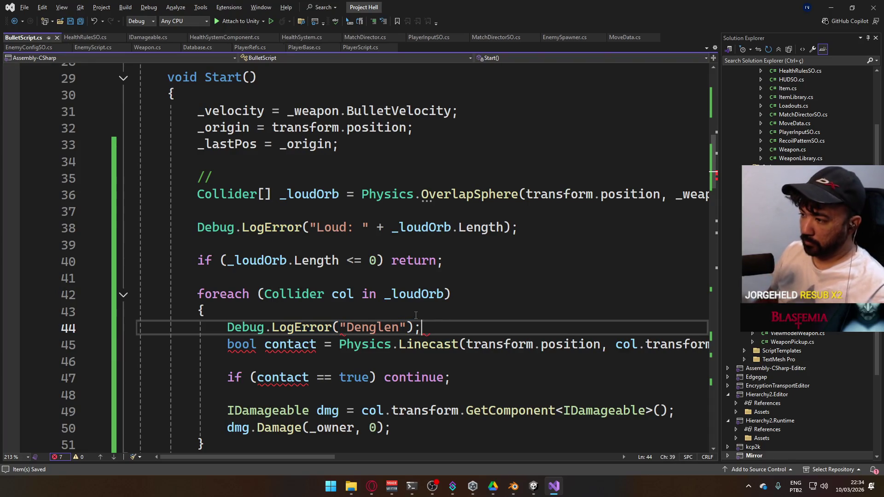
pyautogui.hotkey('alt', 'Tab')
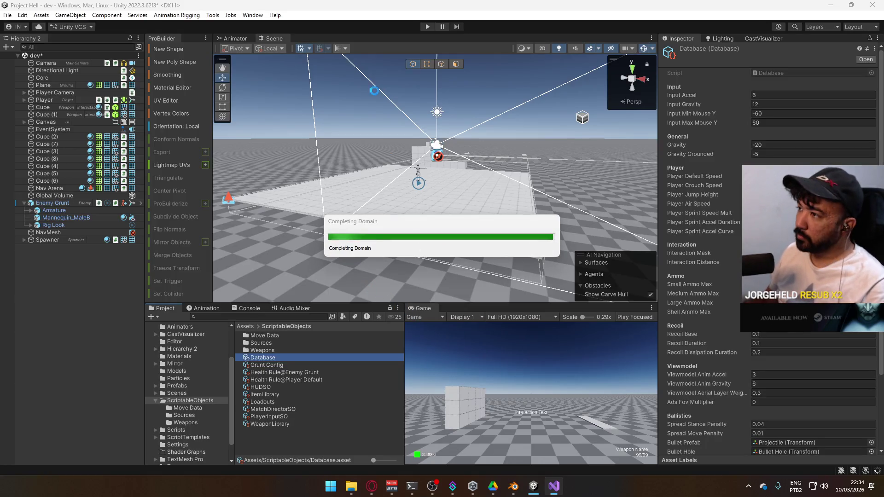
pyautogui.click(428, 27)
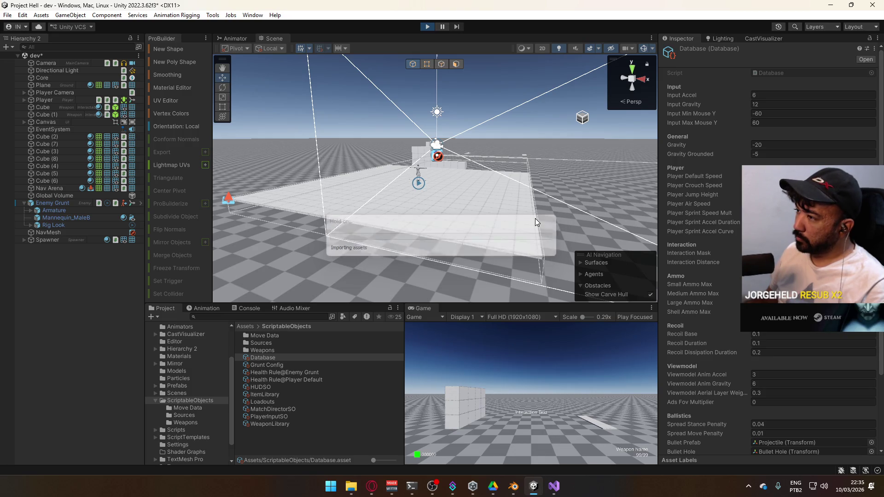
pyautogui.press('super')
# - Switch to the AK with 3, sprint toward the cube wall and fire the first shots
pyautogui.click(479, 410)
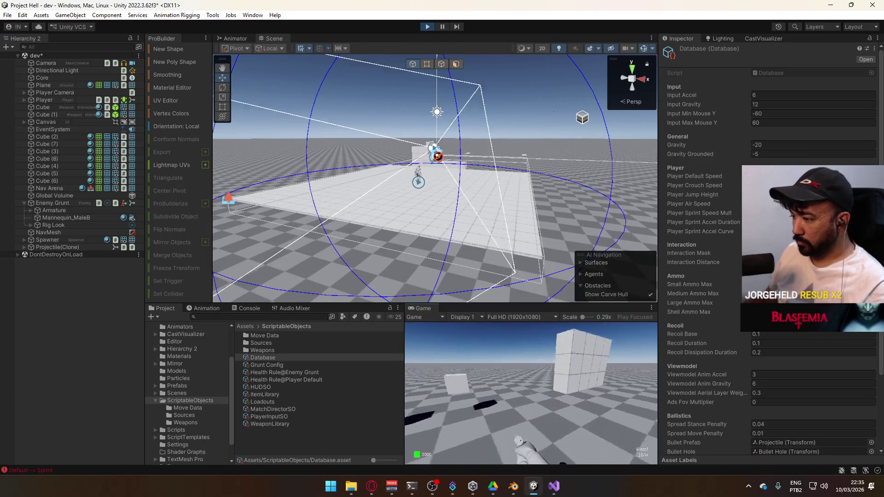
pyautogui.press('3')
pyautogui.press('shift')
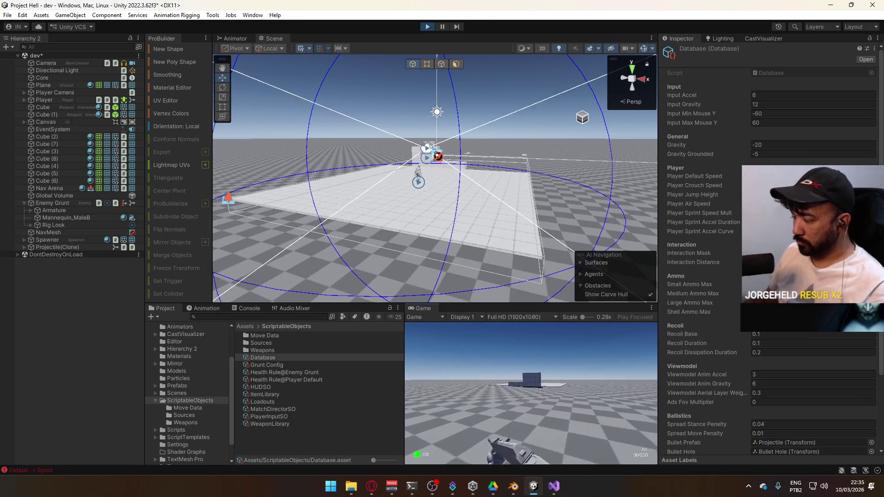
pyautogui.press('super')
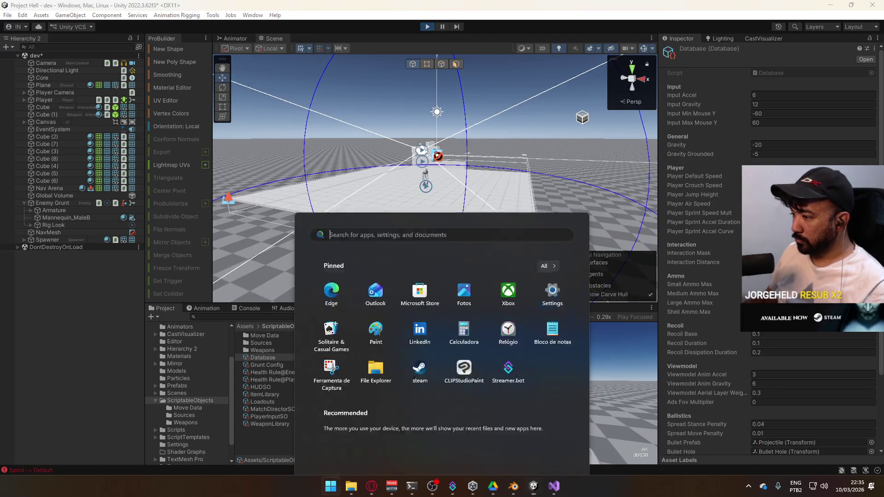
pyautogui.click(620, 391)
pyautogui.press('w')
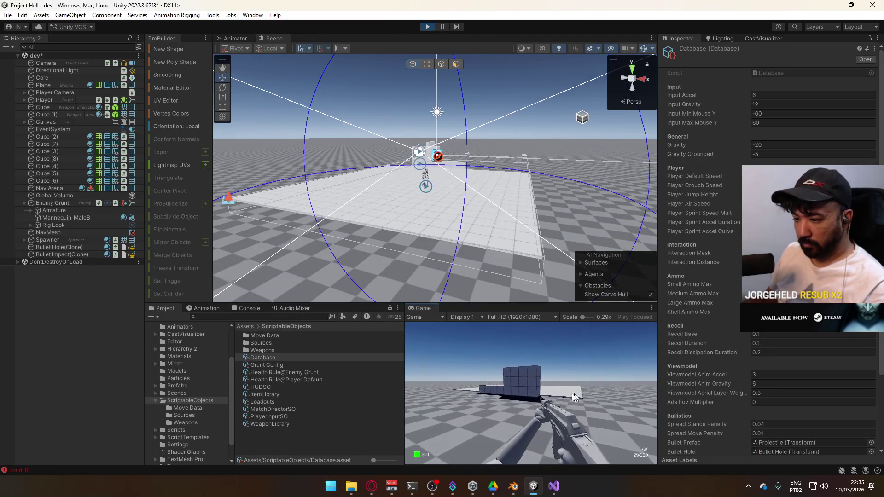
pyautogui.click(536, 394)
pyautogui.click(537, 394)
pyautogui.press('super')
# - Fire a sustained burst at the cube wall, then reload the AK with R
pyautogui.moveTo(481, 185); pyautogui.dragTo(585, 393)
pyautogui.click(584, 394)
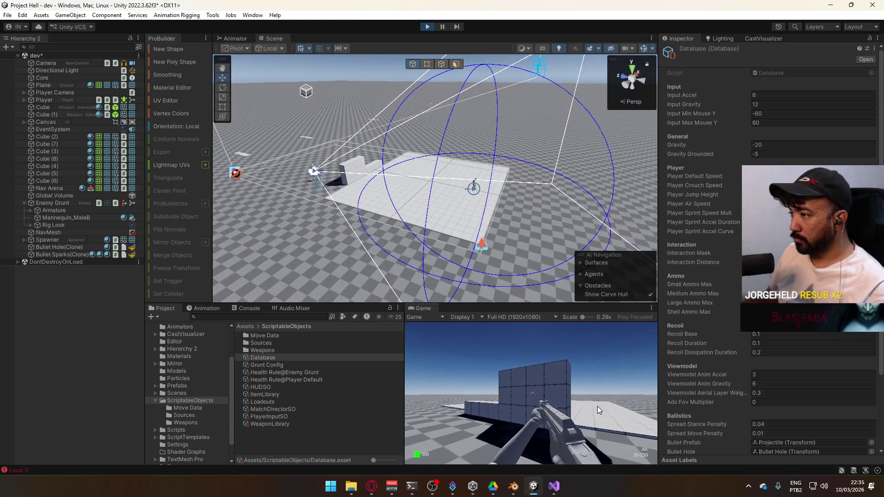
pyautogui.click(587, 398)
pyautogui.click(585, 396)
pyautogui.click(585, 396)
pyautogui.click(584, 397)
pyautogui.click(585, 396)
pyautogui.click(584, 397)
pyautogui.click(584, 397)
pyautogui.click(584, 397)
pyautogui.click(585, 397)
pyautogui.click(585, 397)
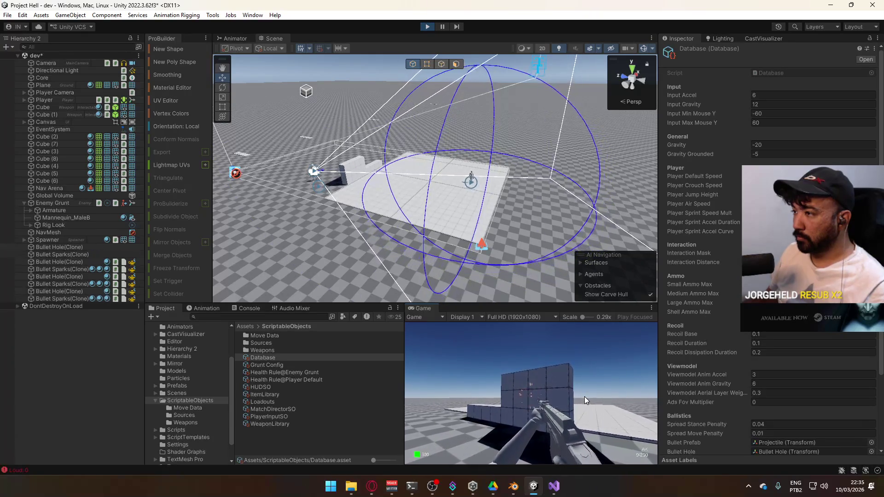
pyautogui.press('r')
pyautogui.click(46, 204)
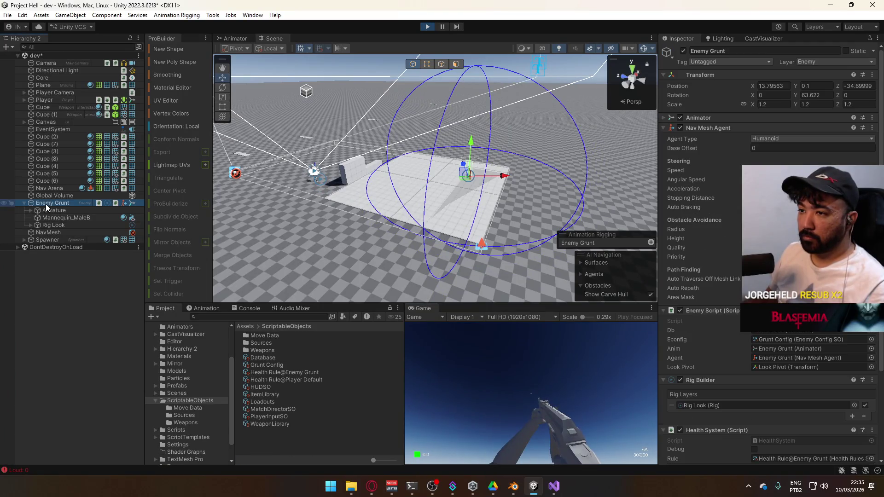
# - Expand the Enemy Grunt's Armature, scroll its Inspector to the Health System events, and stop play mode
pyautogui.click(30, 211)
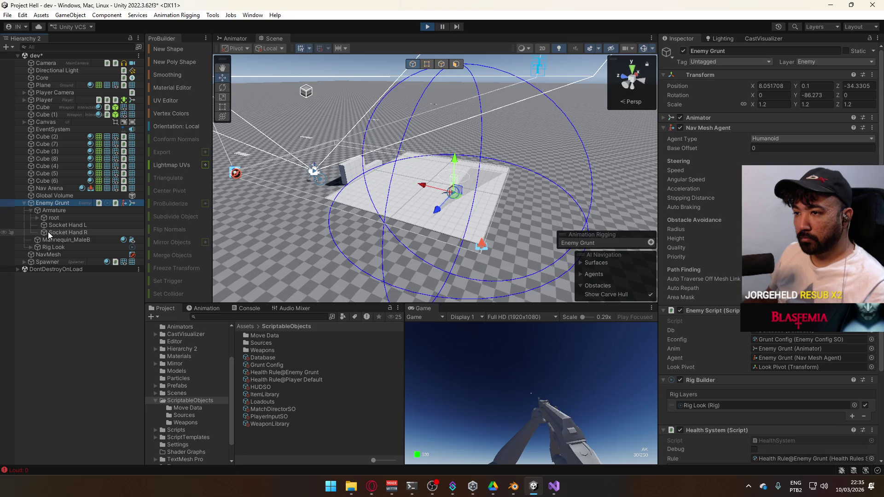
pyautogui.scroll(-3, 728, 284)
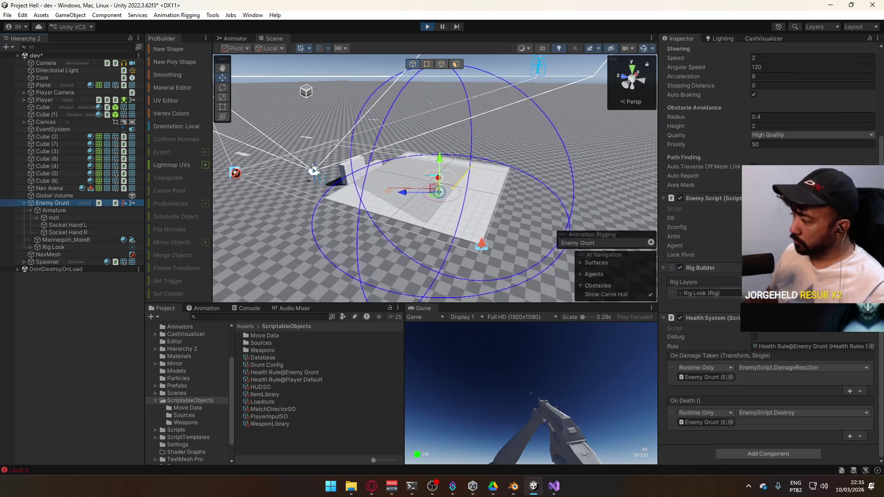
pyautogui.scroll(3, 728, 284)
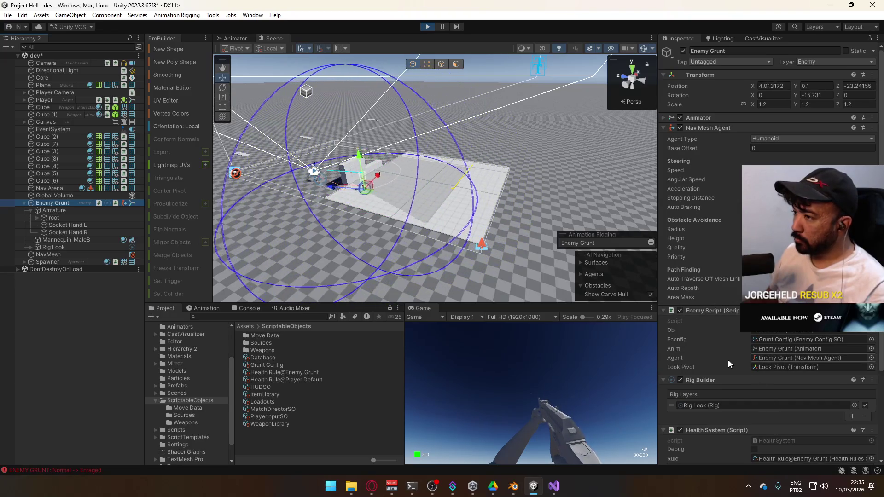
pyautogui.click(427, 28)
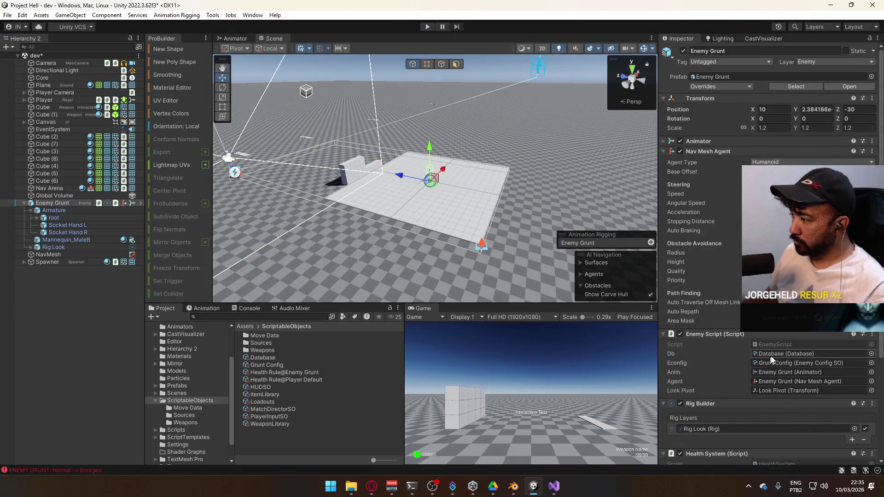
# - Add a Capsule Collider to Enemy Grunt with Center Y 1, radius 0.4 and height 2
pyautogui.scroll(-5, 781, 358)
pyautogui.click(778, 453)
pyautogui.write('auto')
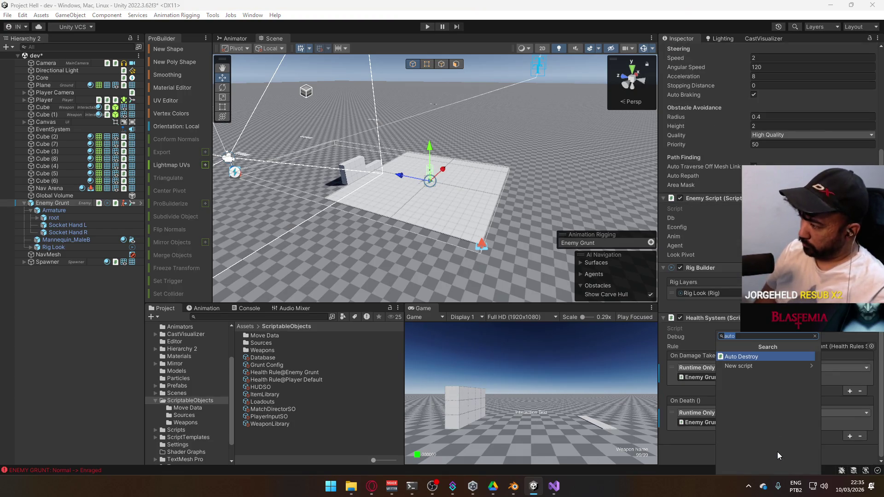
pyautogui.press('Return')
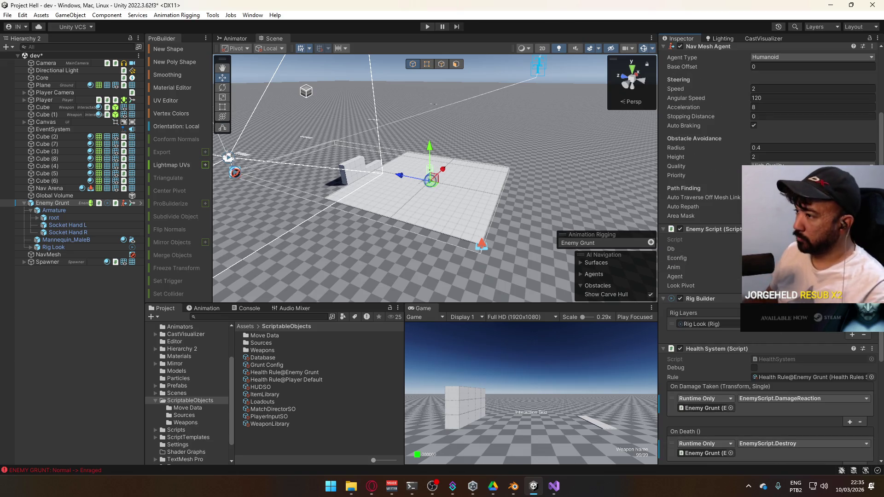
pyautogui.scroll(5, 778, 455)
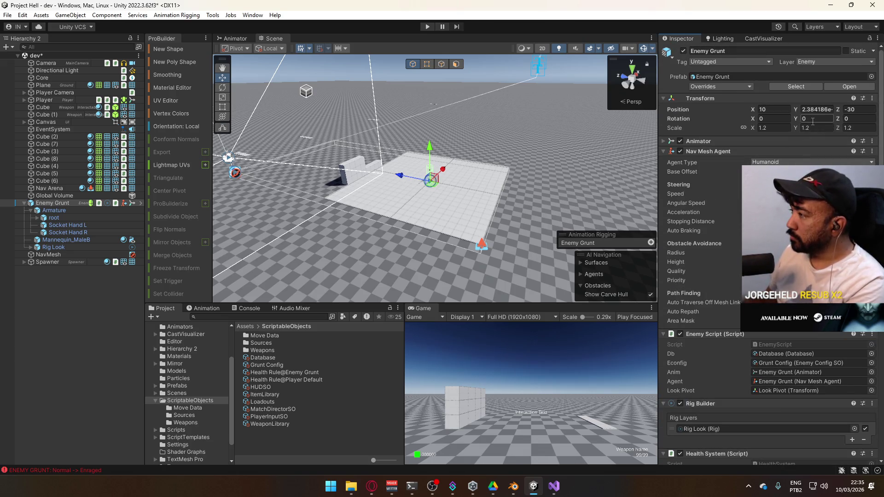
pyautogui.scroll(-10, 768, 258)
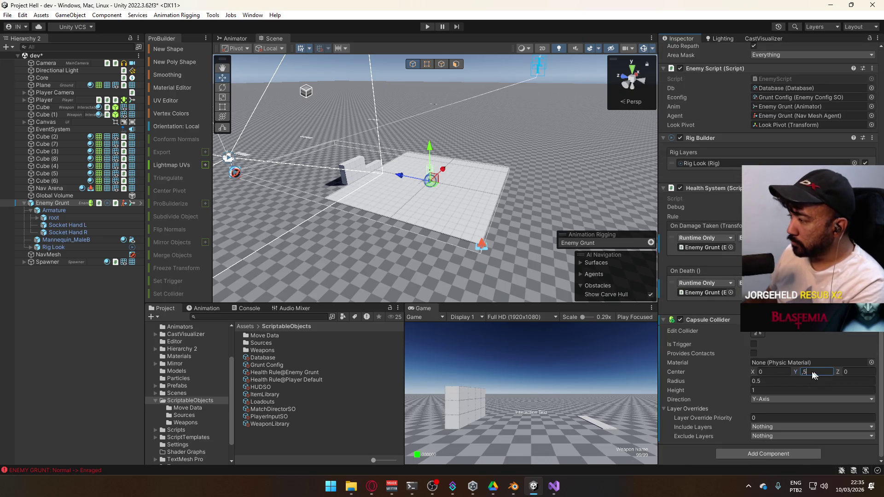
pyautogui.write('4')
pyautogui.press('Tab')
pyautogui.write('2')
# - Collapse the collider's Layer Overrides and frame the Enemy Grunt in the Scene view
pyautogui.scroll(3, 461, 249)
pyautogui.moveTo(452, 241)
pyautogui.mouseDown()
pyautogui.moveTo(450, 259)
pyautogui.moveTo(475, 208)
pyautogui.moveTo(604, 222)
pyautogui.moveTo(583, 260)
pyautogui.mouseUp()
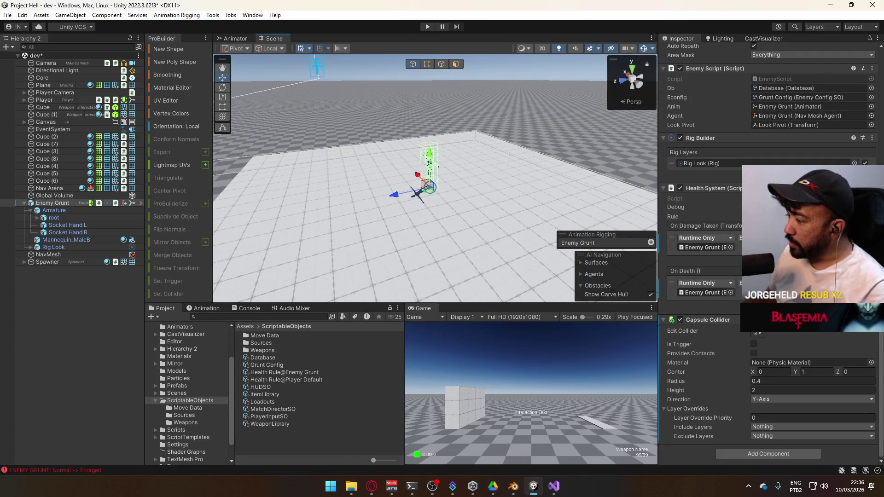
pyautogui.click(663, 407)
pyautogui.moveTo(466, 242); pyautogui.dragTo(448, 237)
pyautogui.press('f')
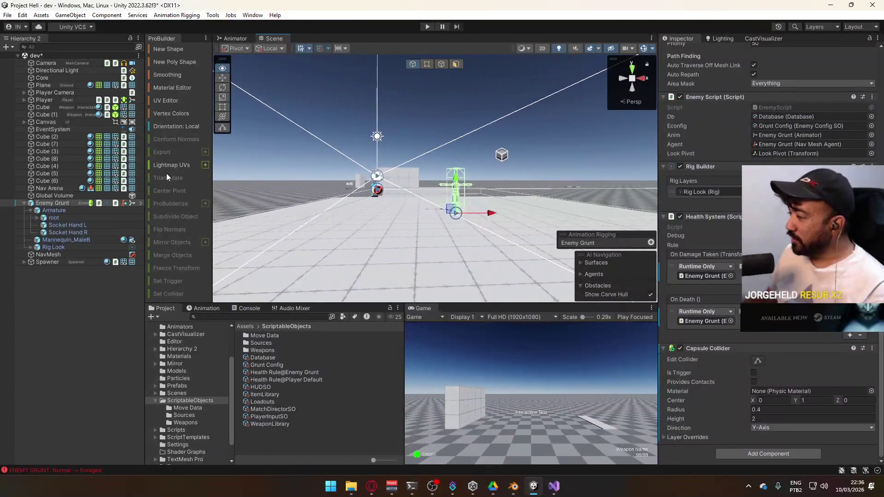
# - Apply the added Capsule Collider to the Enemy Grunt prefab and dismiss the restructure warning
pyautogui.rightClick(724, 349)
pyautogui.moveTo(774, 363)
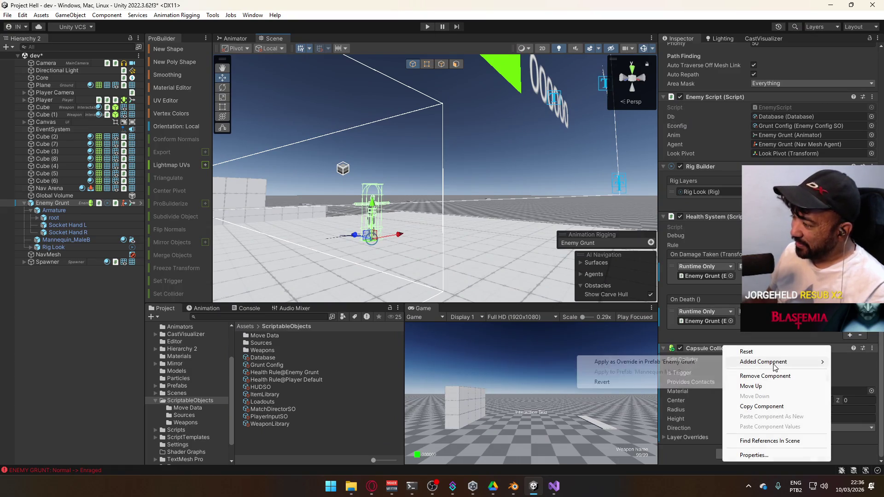
pyautogui.click(673, 363)
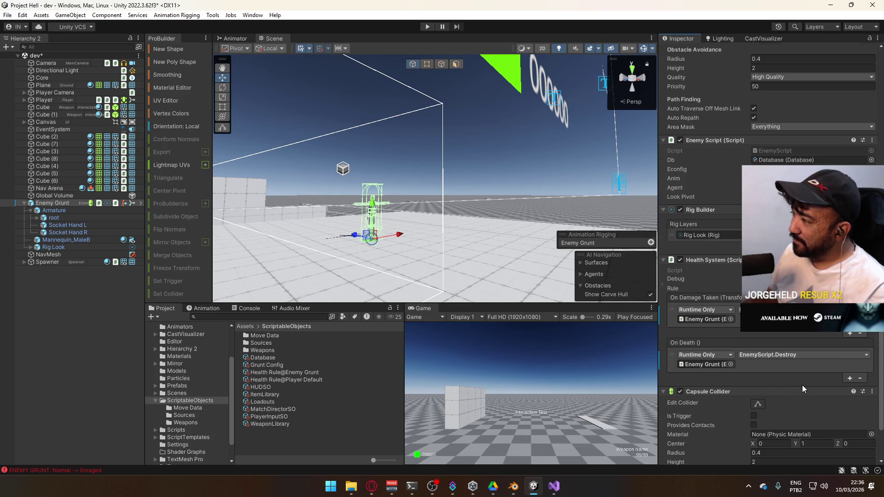
pyautogui.scroll(2, 802, 385)
pyautogui.scroll(4, 802, 385)
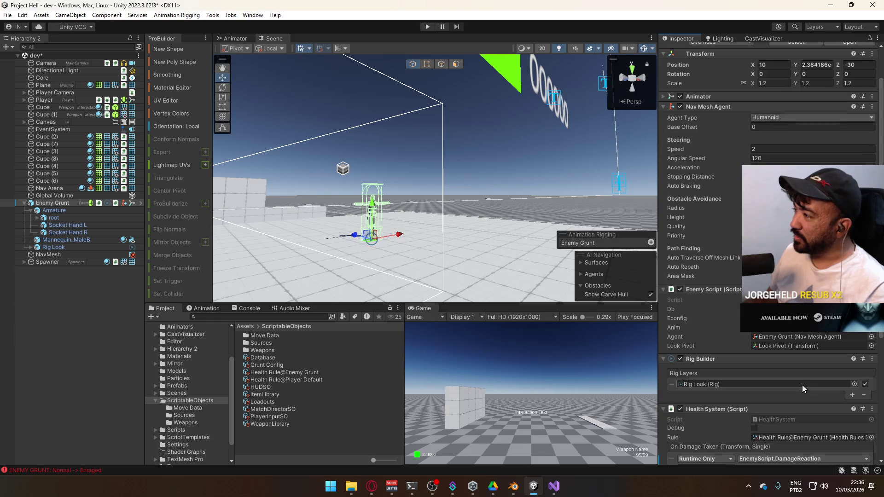
pyautogui.scroll(-8, 802, 377)
pyautogui.moveTo(711, 346)
pyautogui.mouseDown()
pyautogui.moveTo(724, 55)
pyautogui.moveTo(737, 59)
pyautogui.moveTo(714, 148)
pyautogui.mouseUp()
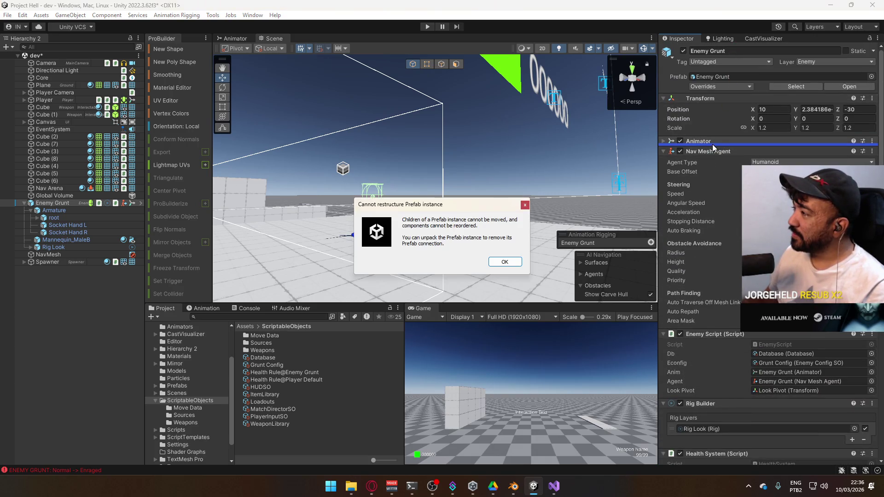
pyautogui.click(507, 262)
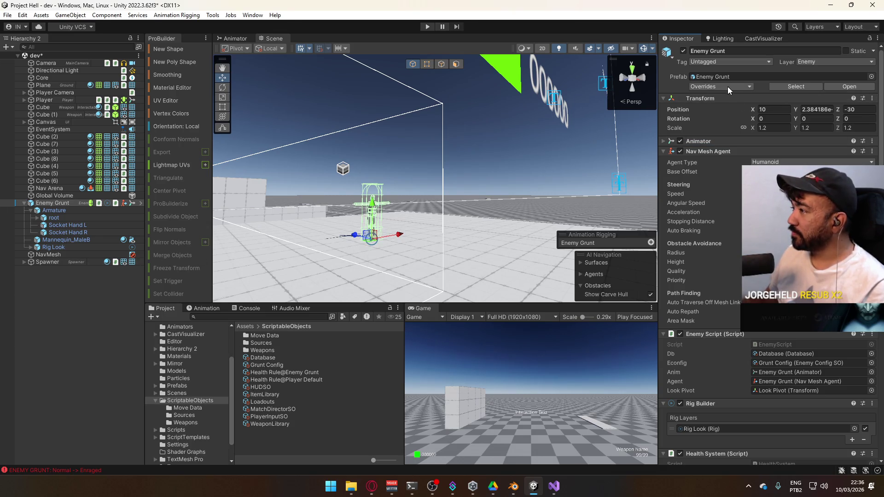
# - Open the Enemy Grunt prefab in isolation, move Capsule Collider directly below Animator, and return to the scene
pyautogui.rightClick(63, 206)
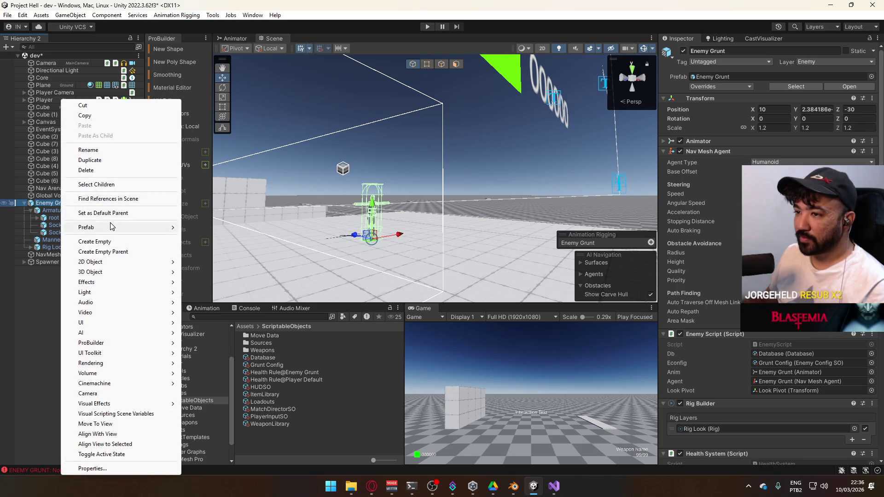
pyautogui.moveTo(111, 227)
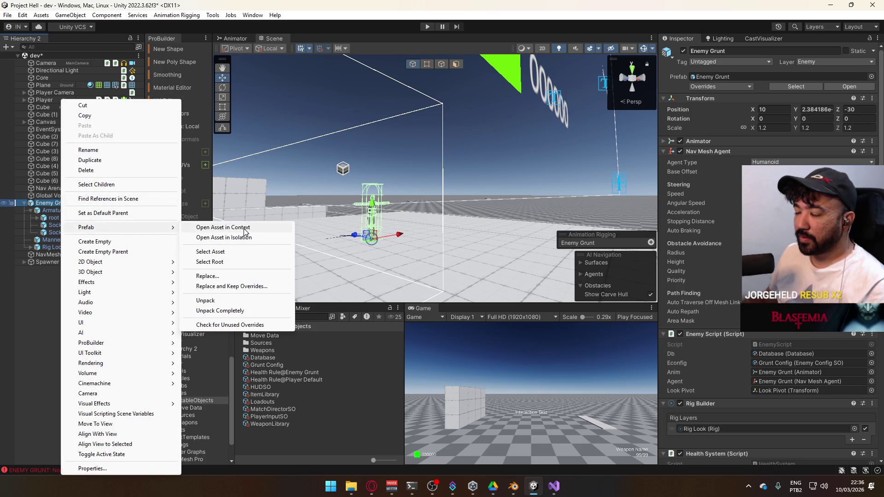
pyautogui.click(245, 238)
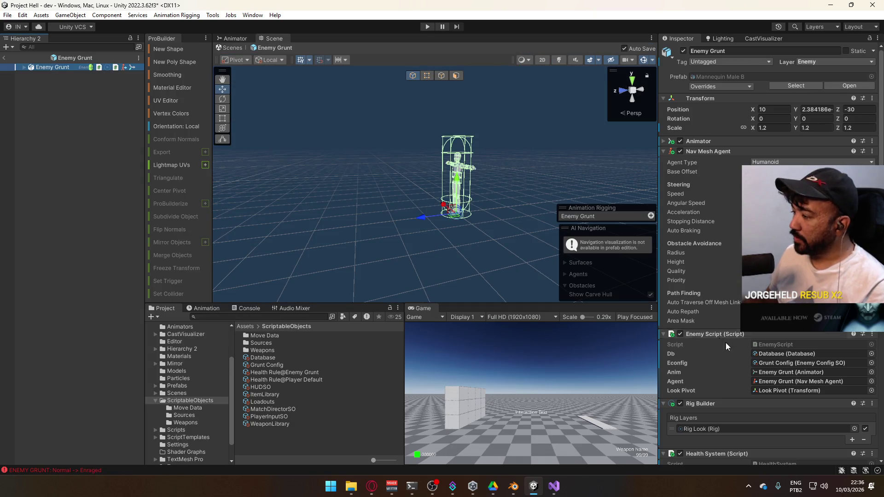
pyautogui.scroll(-5, 725, 342)
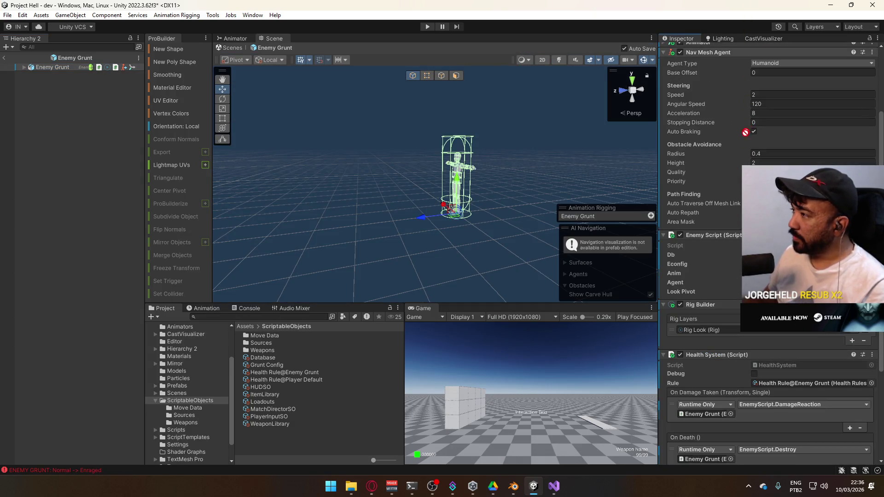
pyautogui.scroll(5, 732, 89)
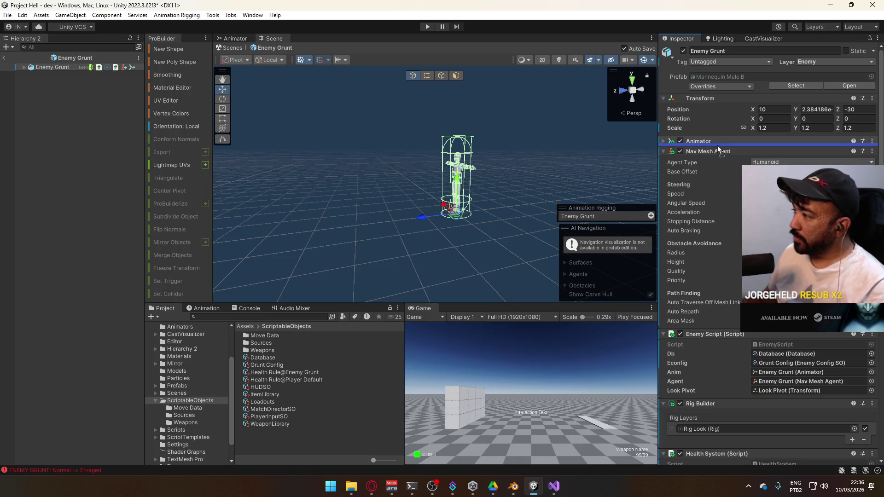
pyautogui.moveTo(719, 149); pyautogui.dragTo(718, 147)
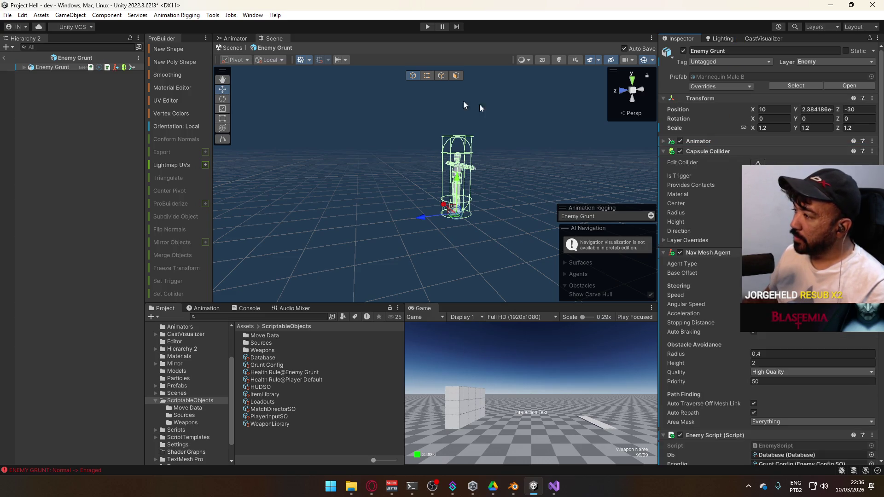
pyautogui.click(6, 57)
pyautogui.click(21, 16)
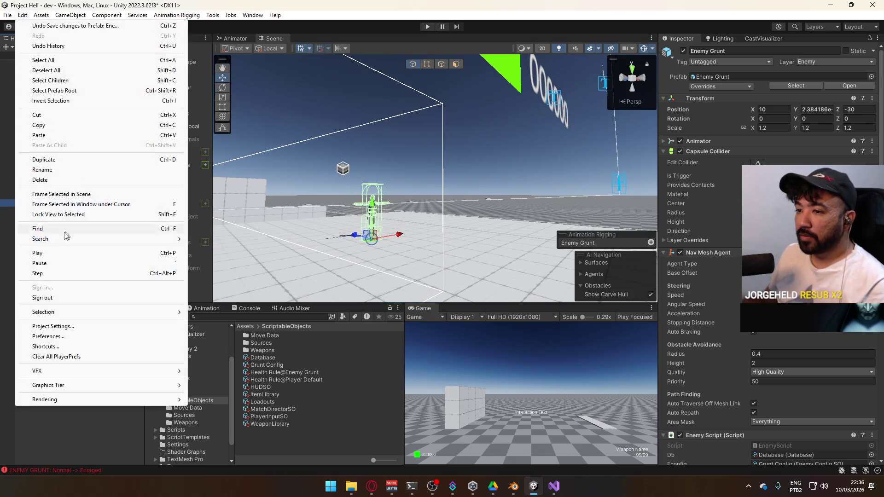
# - In the Physics collision matrix, untick Enemy against Enemy, Spawner, Ground, Viewmodel, Interactable and UI
pyautogui.click(83, 329)
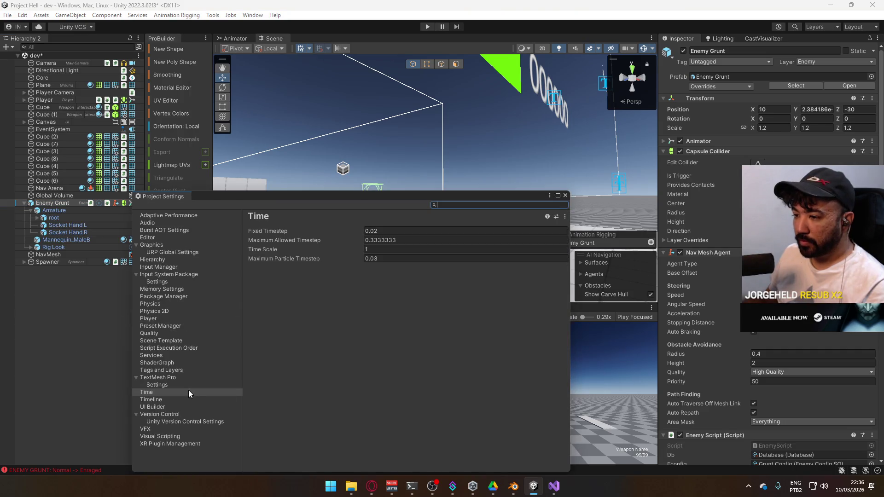
pyautogui.click(150, 304)
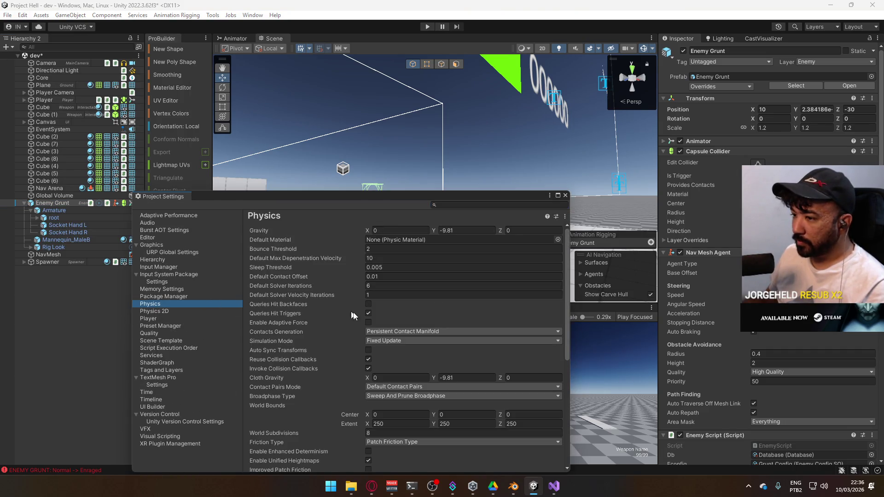
pyautogui.scroll(-10, 348, 315)
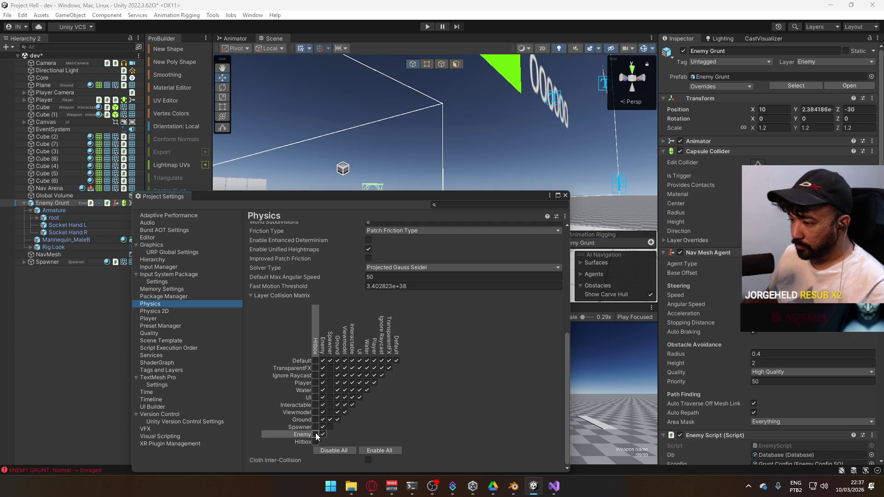
pyautogui.moveTo(322, 433); pyautogui.dragTo(322, 361)
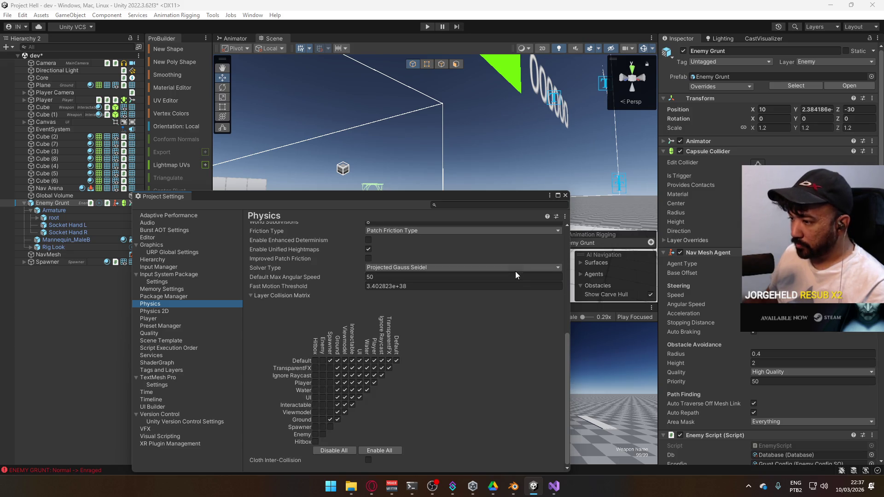
pyautogui.click(566, 195)
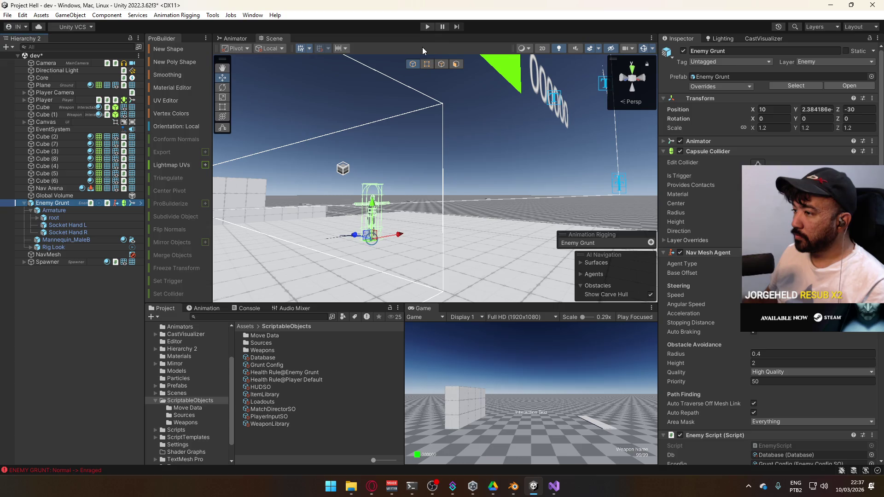
# - Enter Play mode, frame the Enemy Grunt in the Scene view, and focus the game view
pyautogui.click(430, 24)
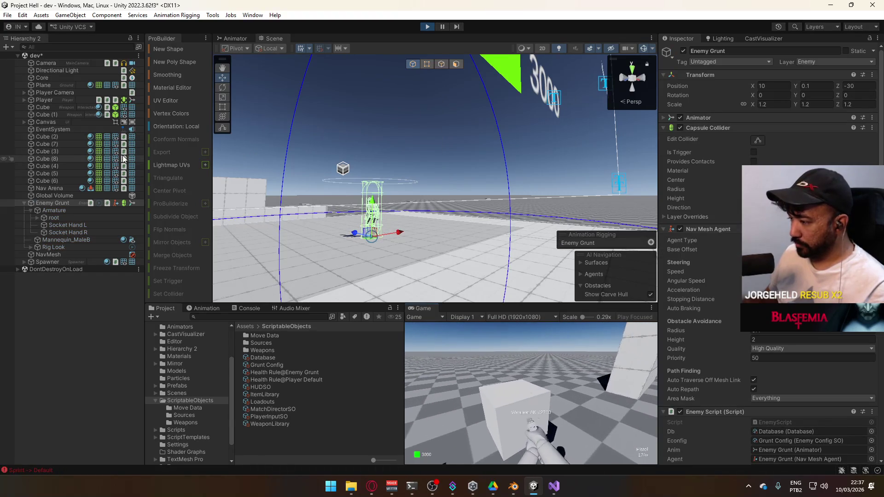
pyautogui.doubleClick(51, 204)
pyautogui.click(563, 401)
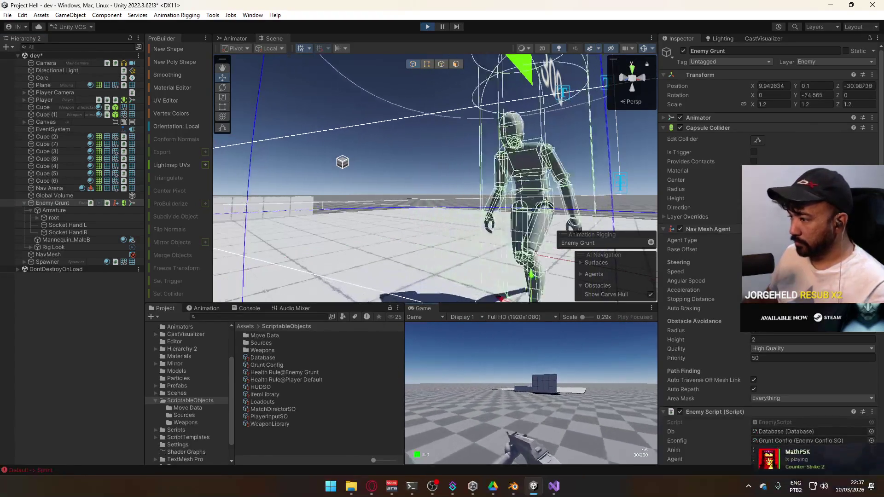
pyautogui.press('super')
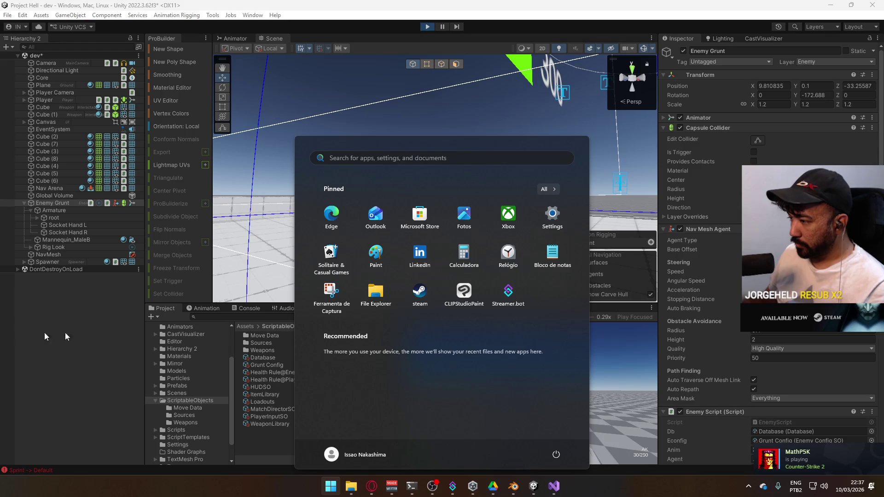
pyautogui.click(644, 391)
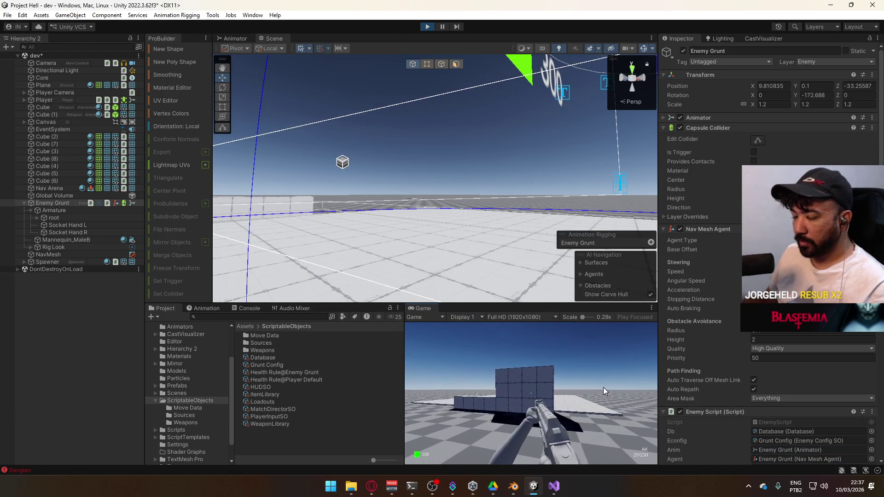
pyautogui.press('super')
pyautogui.click(530, 405)
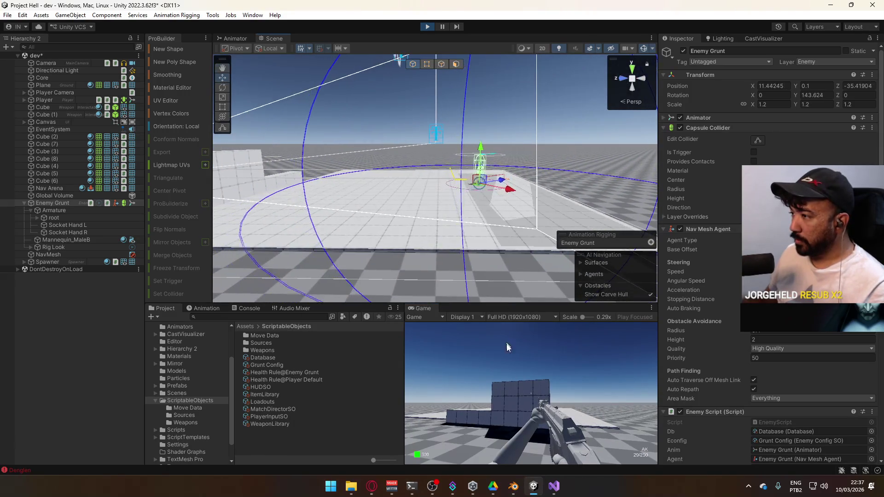
# - Fire a series of test shots and bursts at the Enemy Grunt
pyautogui.click(530, 406)
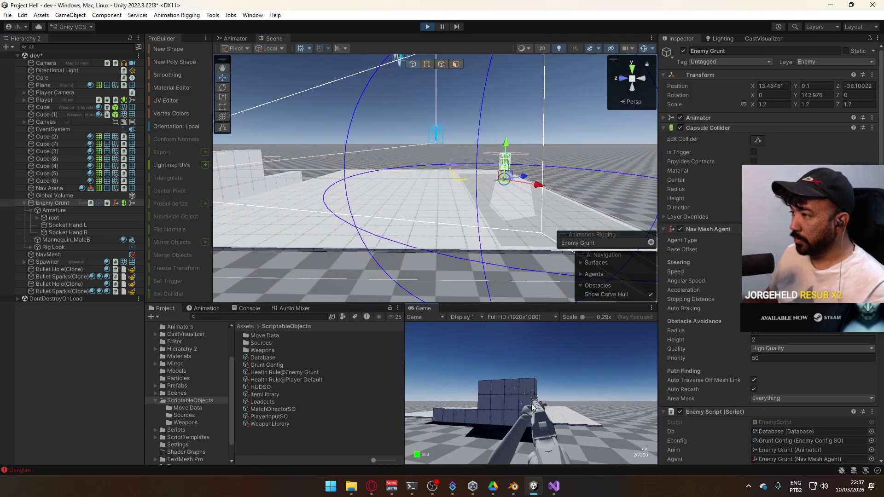
pyautogui.click(532, 406)
pyautogui.click(531, 408)
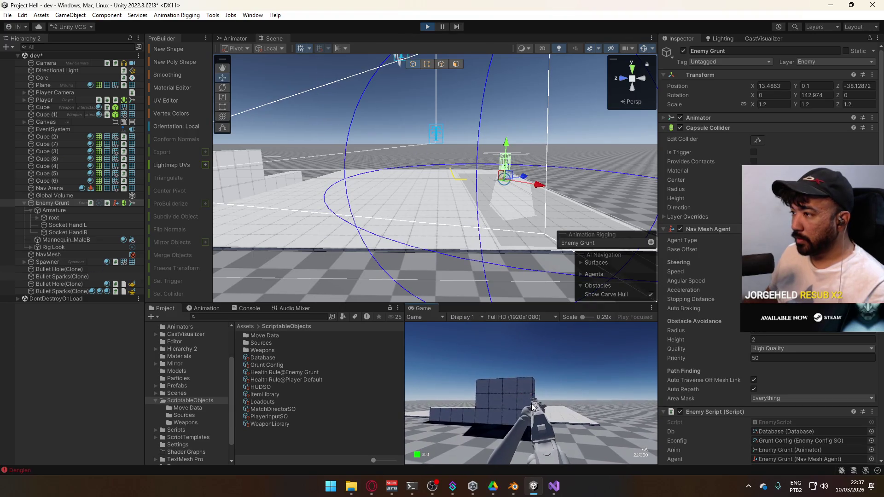
pyautogui.click(531, 408)
pyautogui.click(529, 409)
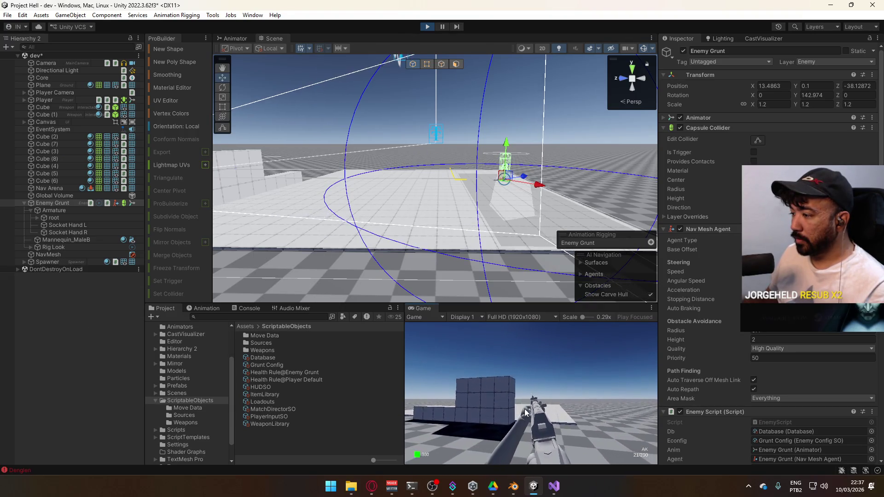
pyautogui.click(520, 418)
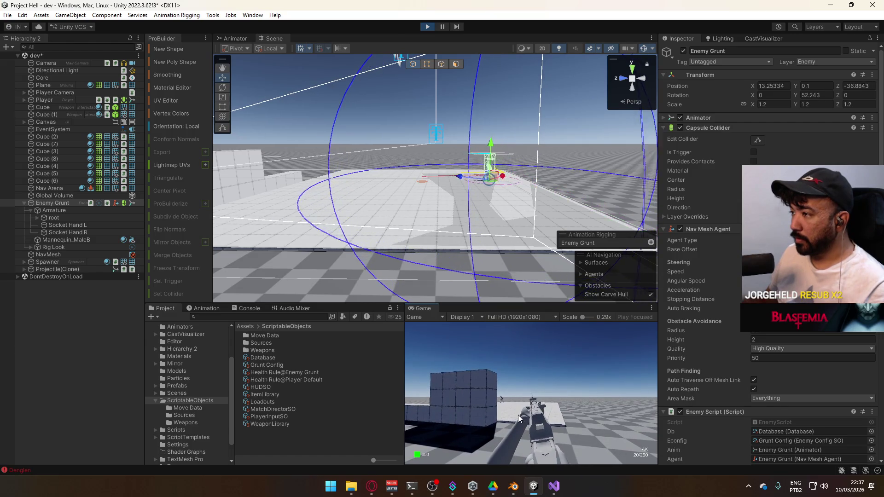
pyautogui.click(518, 415)
pyautogui.click(518, 416)
pyautogui.click(518, 416)
pyautogui.click(518, 416)
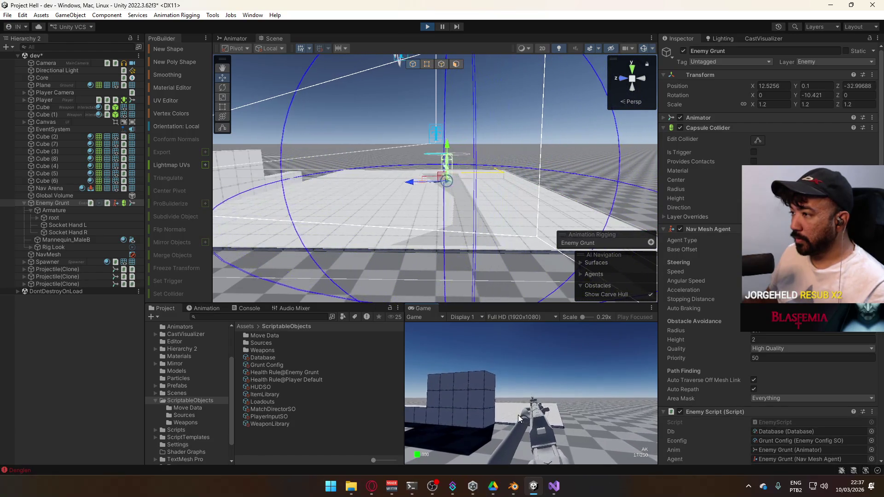
pyautogui.click(518, 415)
pyautogui.click(518, 416)
pyautogui.click(518, 415)
pyautogui.click(519, 415)
pyautogui.click(518, 416)
pyautogui.click(518, 416)
pyautogui.click(518, 416)
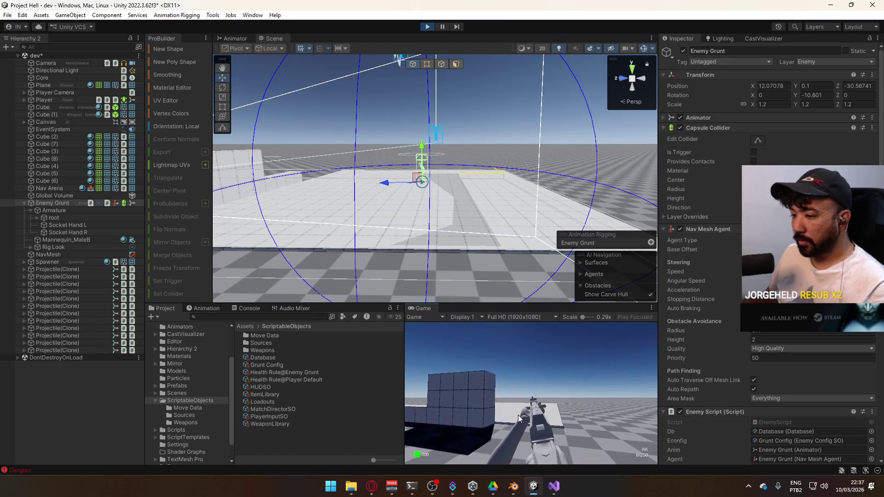
pyautogui.click(518, 415)
# - Reload, clear the Console, and fire three more shots to log the damage reaction
pyautogui.press('r')
pyautogui.press('super')
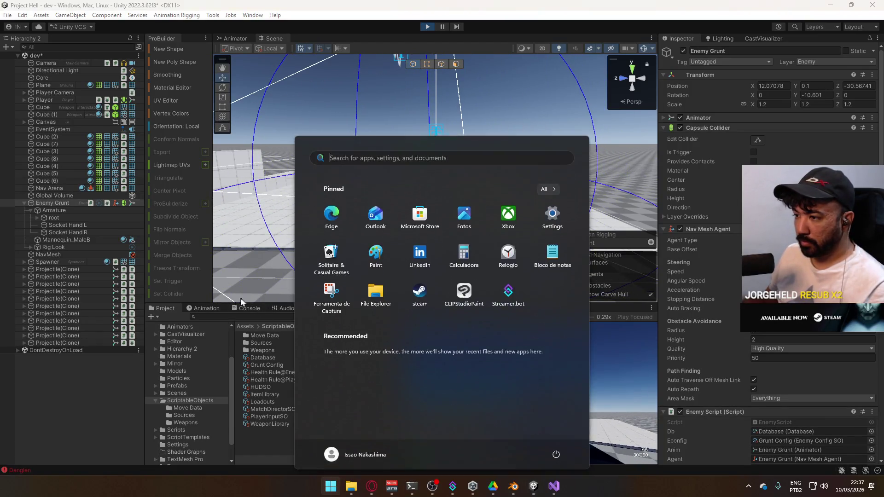
pyautogui.click(247, 308)
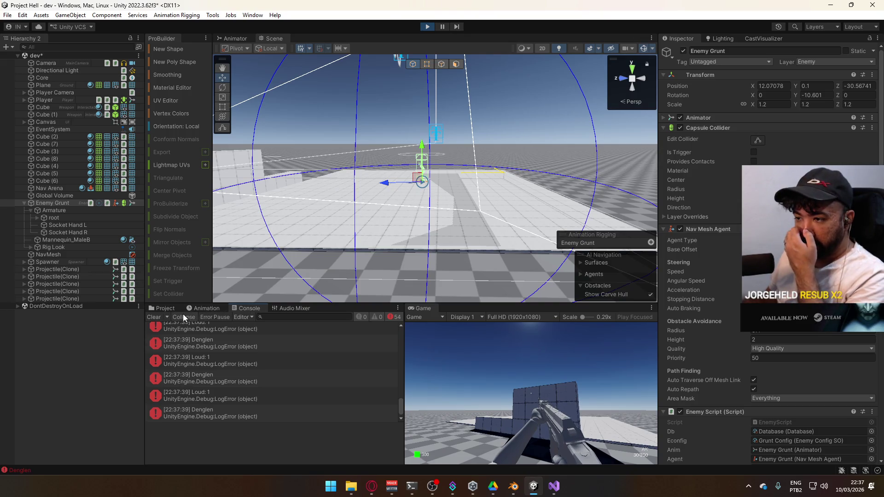
pyautogui.click(153, 316)
pyautogui.click(609, 425)
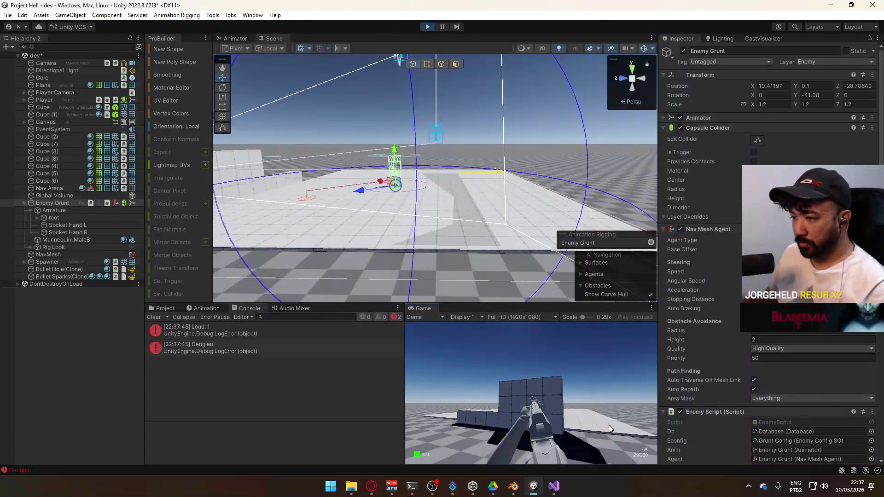
pyautogui.click(609, 424)
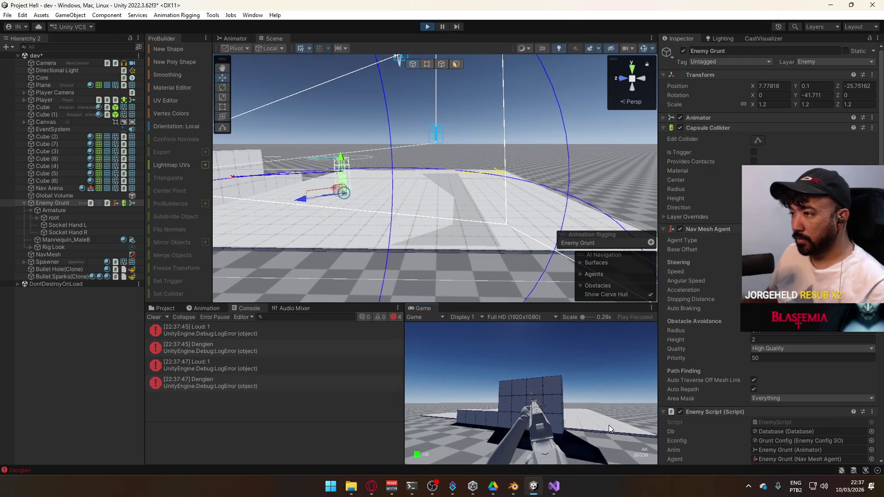
pyautogui.click(609, 425)
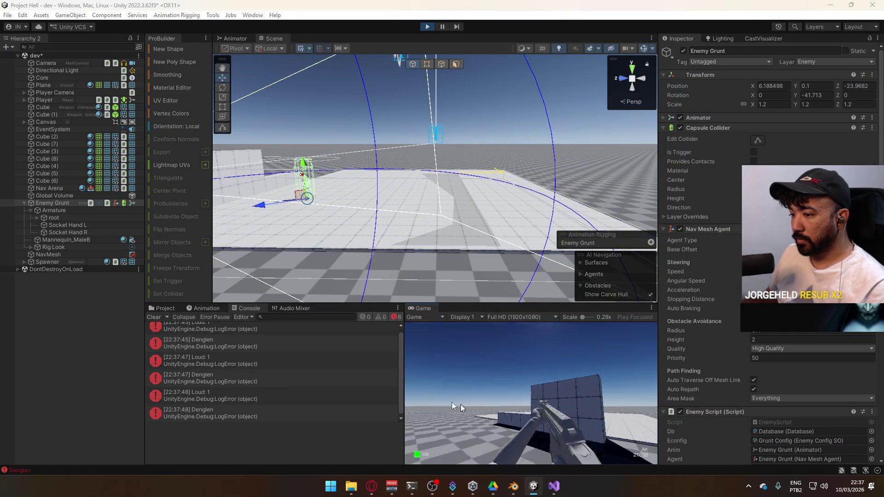
pyautogui.click(154, 317)
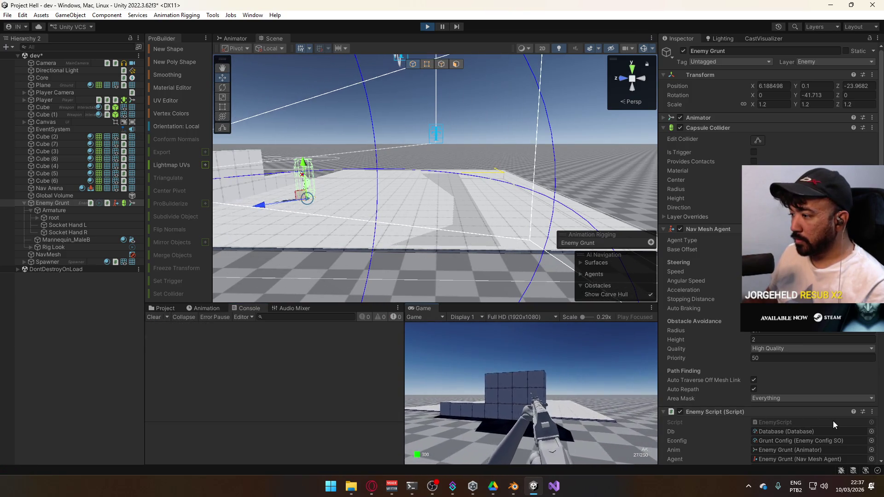
# - Sprint, fire a few more shots, then open the Denglen error's BulletScript.cs:44 line
pyautogui.press('shift')
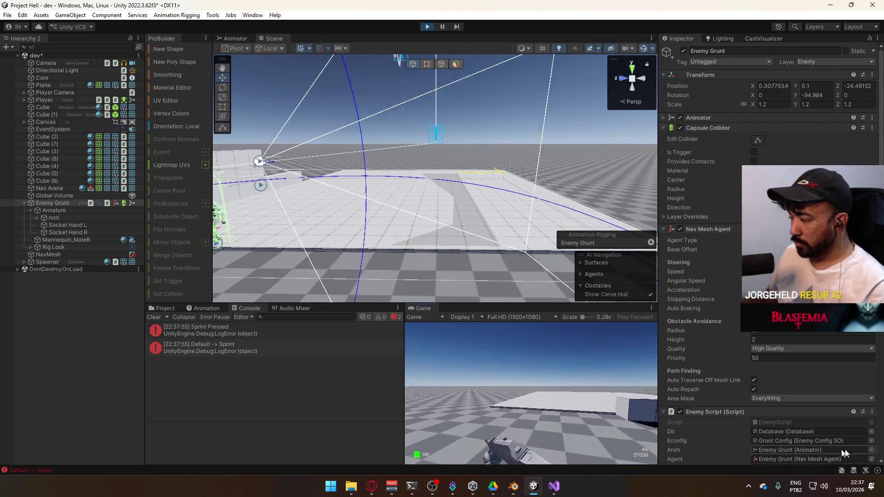
pyautogui.press('super')
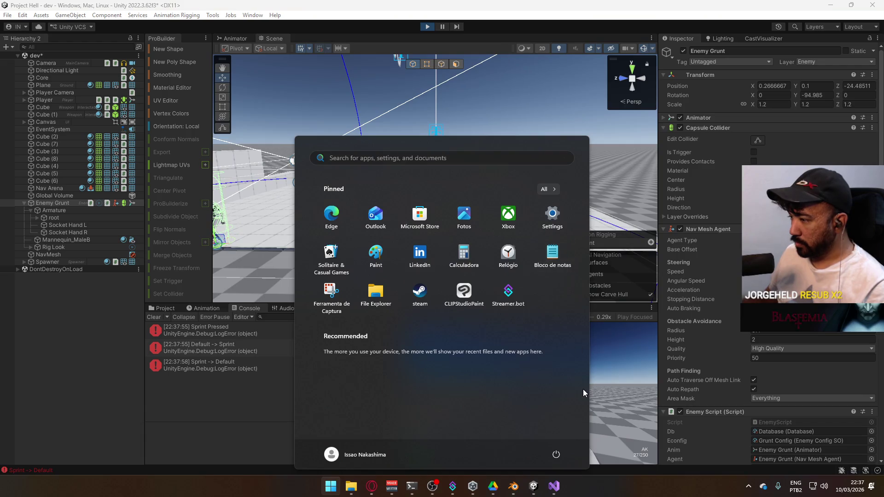
pyautogui.press('super')
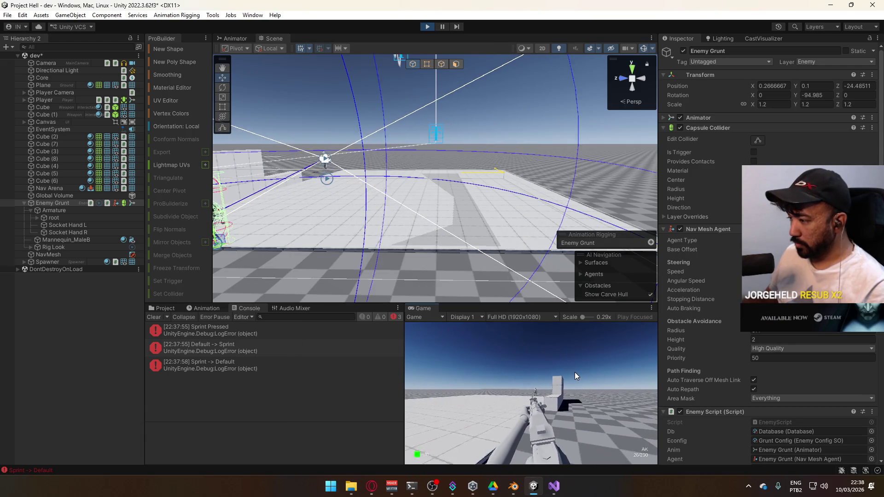
pyautogui.click(574, 373)
pyautogui.click(575, 372)
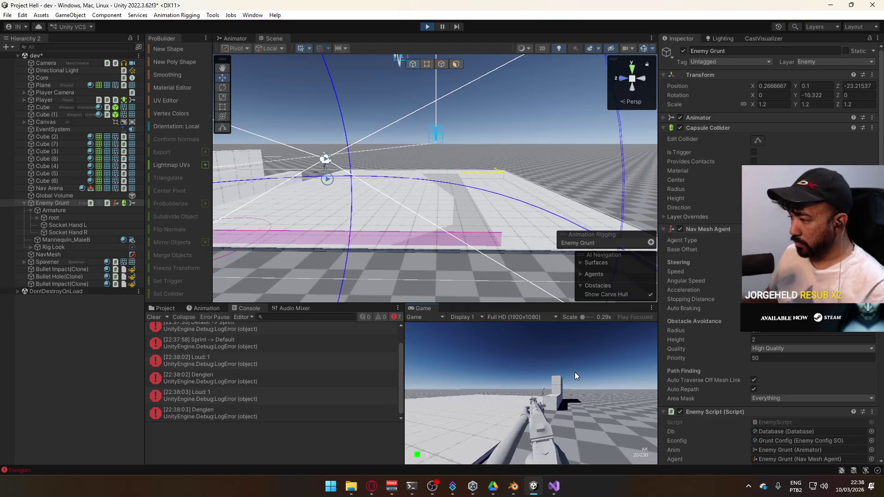
pyautogui.click(618, 382)
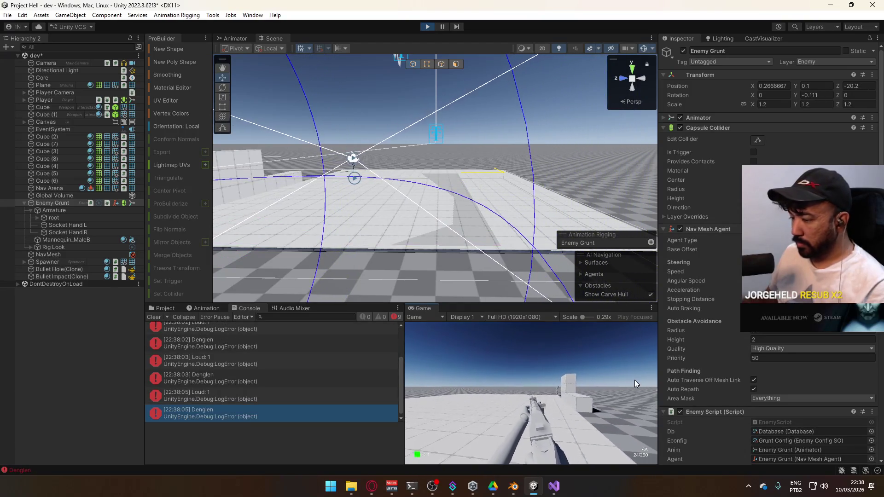
pyautogui.click(635, 380)
pyautogui.click(635, 380)
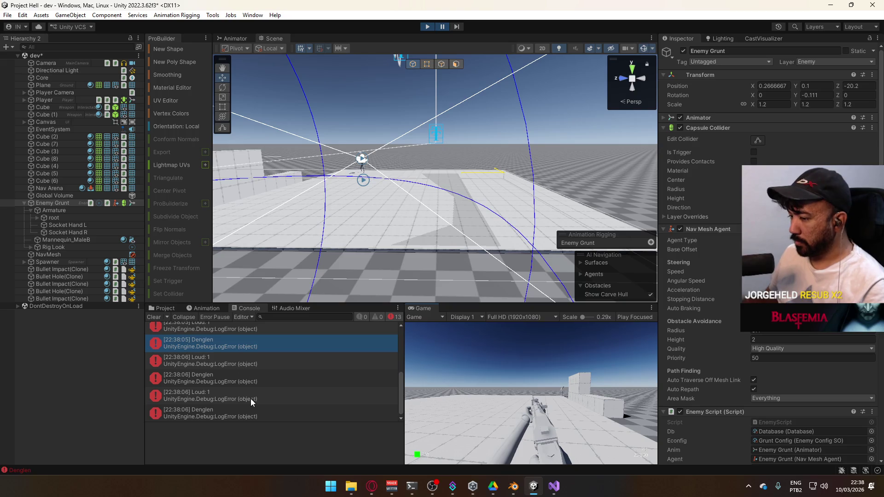
pyautogui.click(253, 417)
pyautogui.click(249, 441)
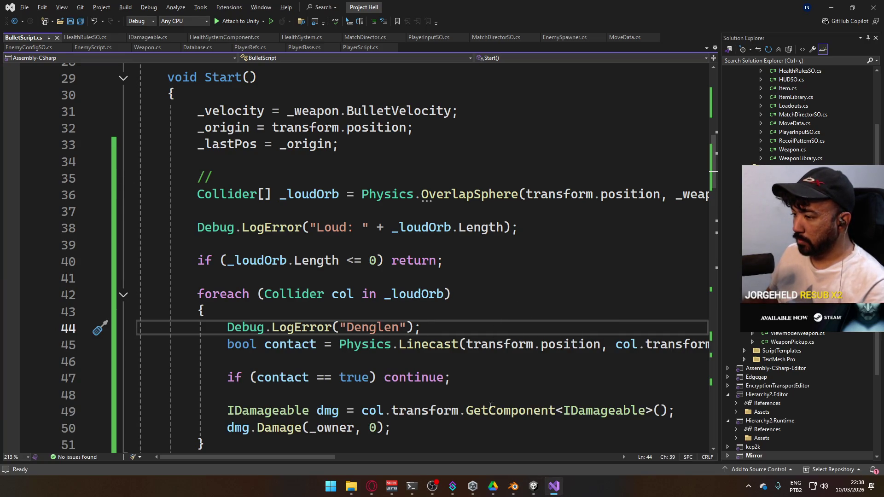
# - Copy line 44's Debug.LogError("Denglen"); below the dmg.Damage call and start retyping its message as Hurl
pyautogui.scroll(-2, 519, 395)
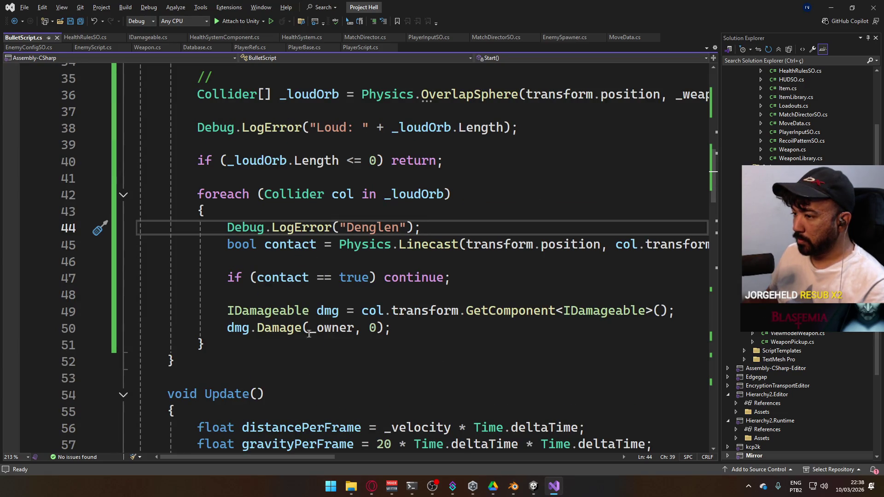
pyautogui.moveTo(427, 232); pyautogui.dragTo(232, 227)
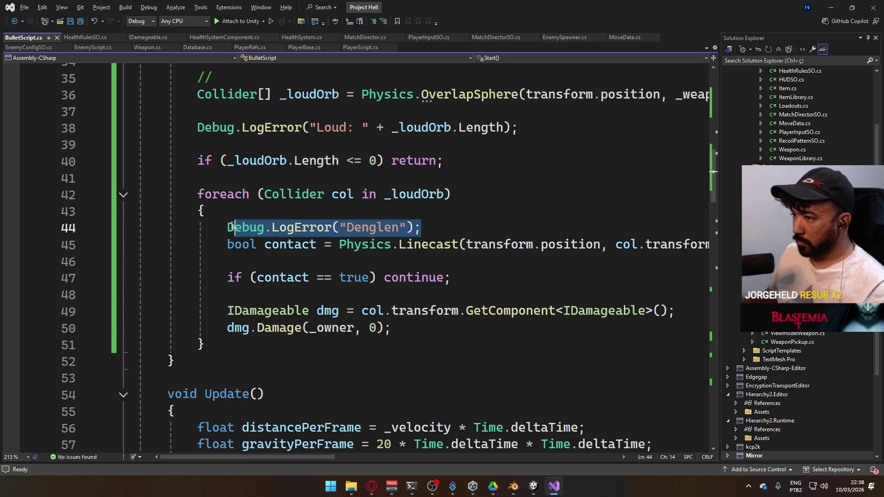
pyautogui.hotkey('ctrl', 'c')
pyautogui.click(456, 327)
pyautogui.press('Return')
pyautogui.hotkey('ctrl', 'v')
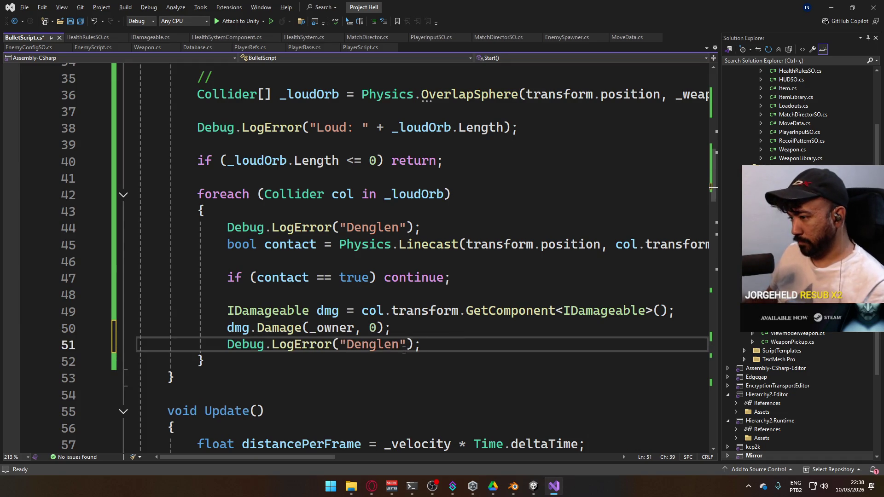
pyautogui.doubleClick(391, 346)
pyautogui.write('Hurl')
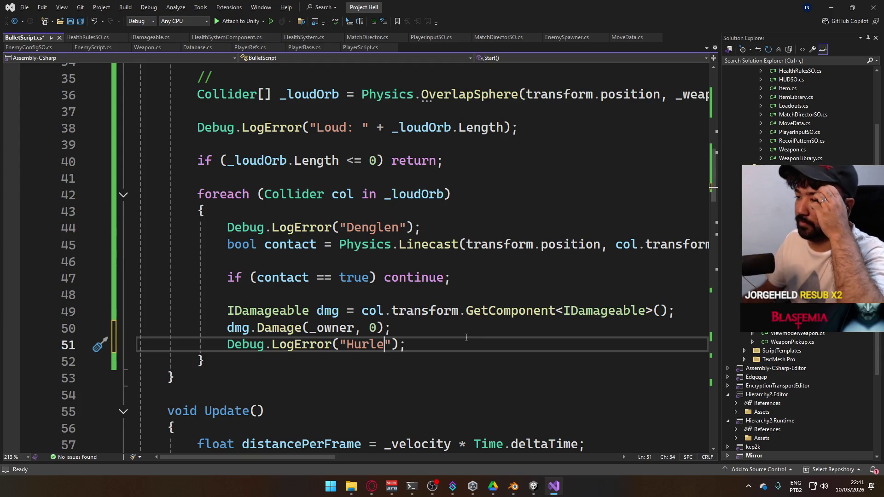
# - Switch back to the Unity editor
pyautogui.click(535, 484)
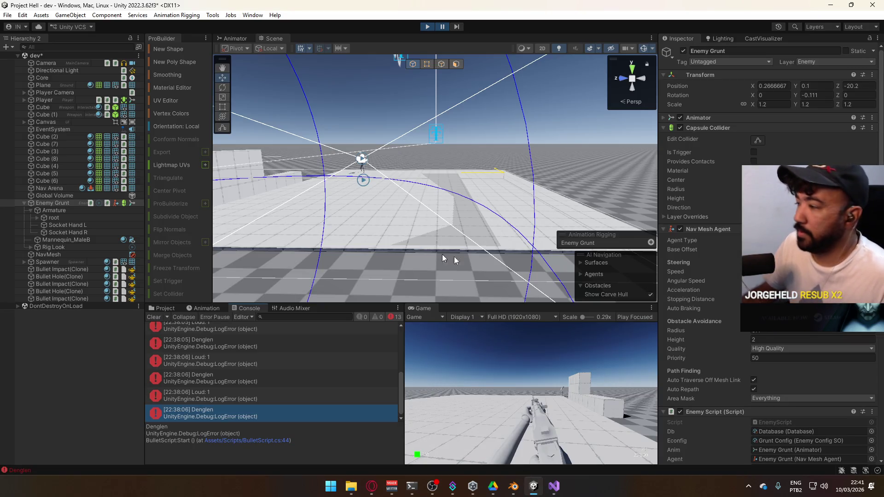
pyautogui.scroll(-5, 728, 342)
pyautogui.scroll(-3, 728, 342)
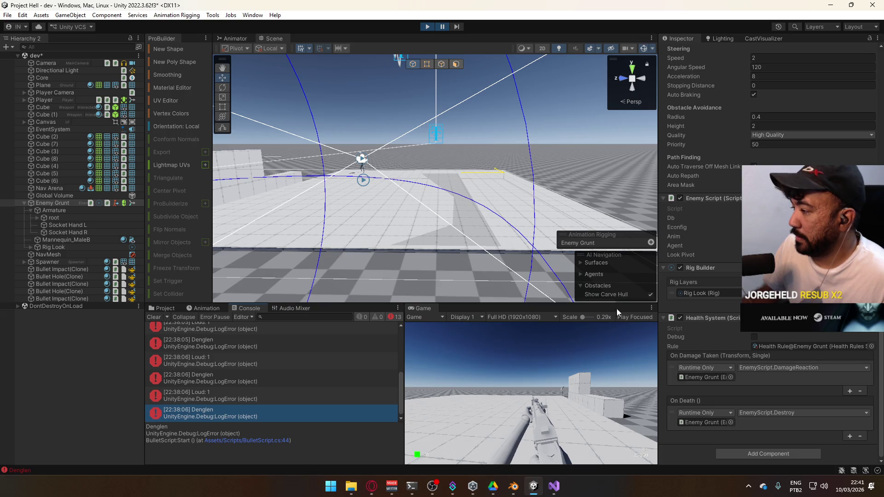
pyautogui.scroll(3, 723, 318)
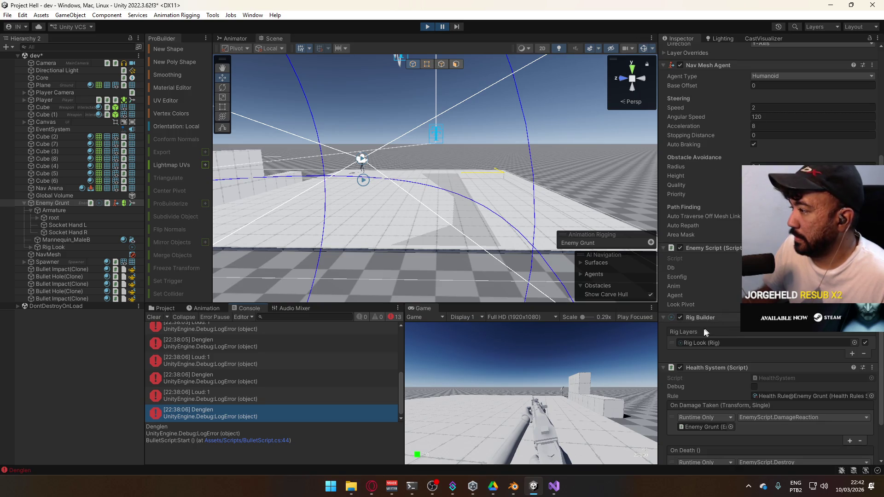
pyautogui.click(554, 486)
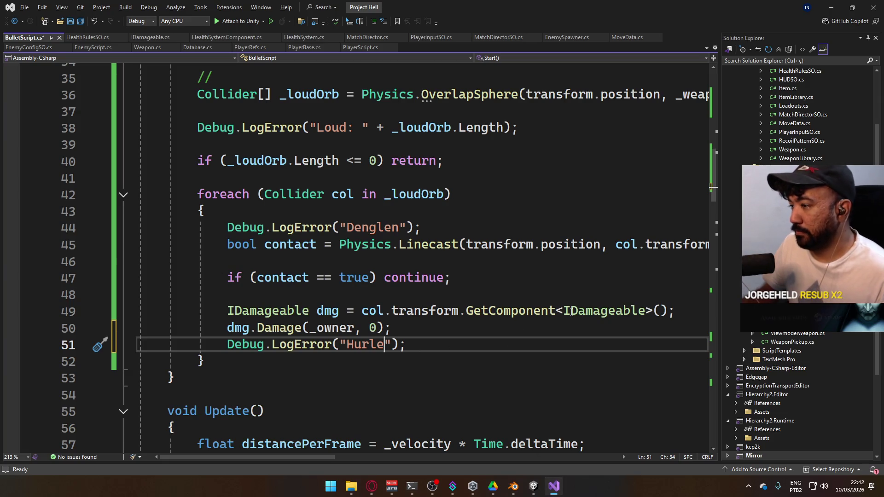
# - Replace lines 49–50 with EnemyScript enemy = GetComponent<EnemyScript>(); using IntelliSense
pyautogui.moveTo(447, 328); pyautogui.dragTo(222, 308)
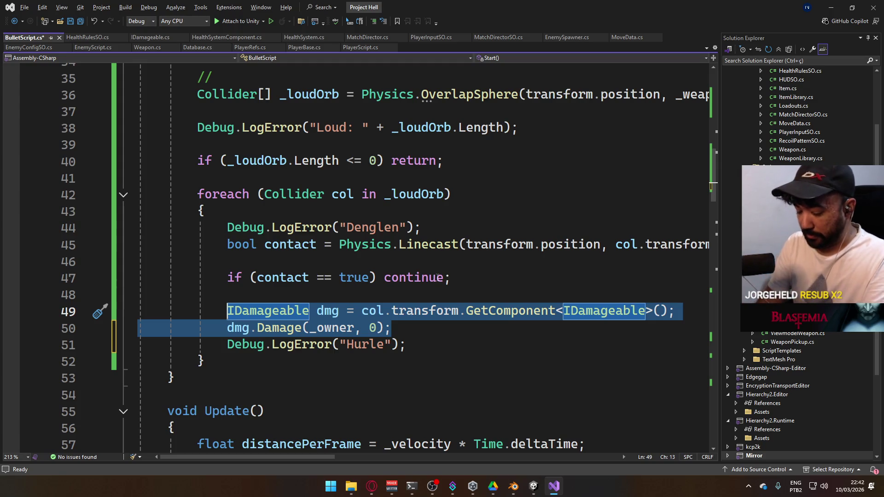
pyautogui.write('Enemys')
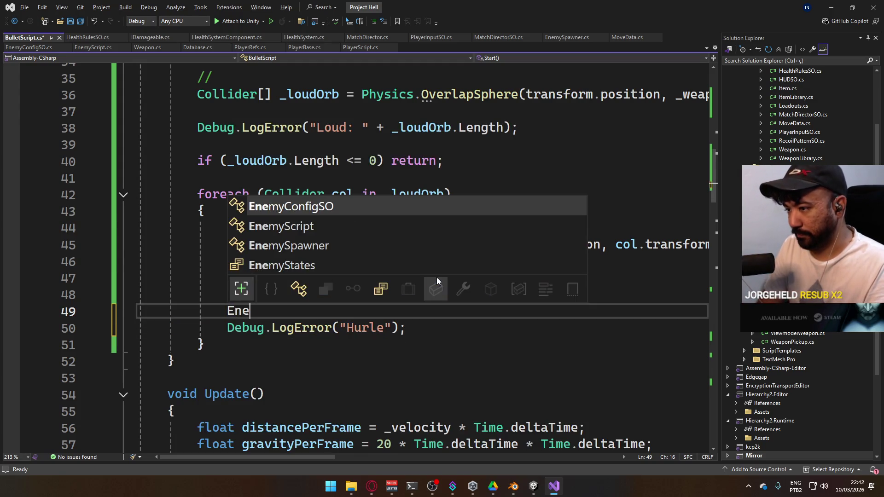
pyautogui.press('Tab')
pyautogui.write('ene')
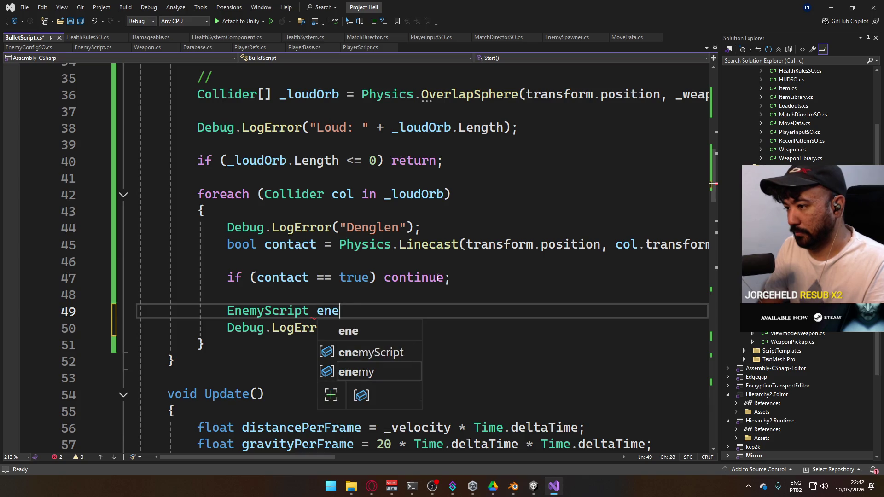
pyautogui.write('my = GetCom')
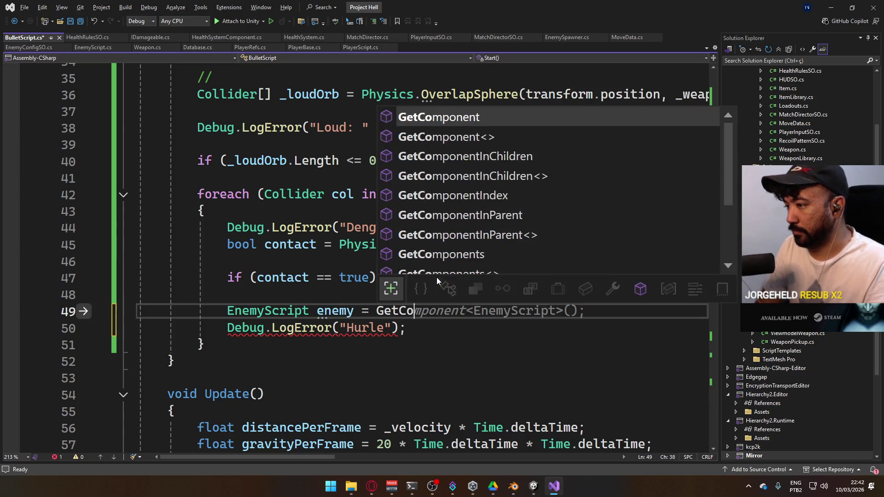
pyautogui.press('Tab')
pyautogui.write('<')
pyautogui.press('Tab')
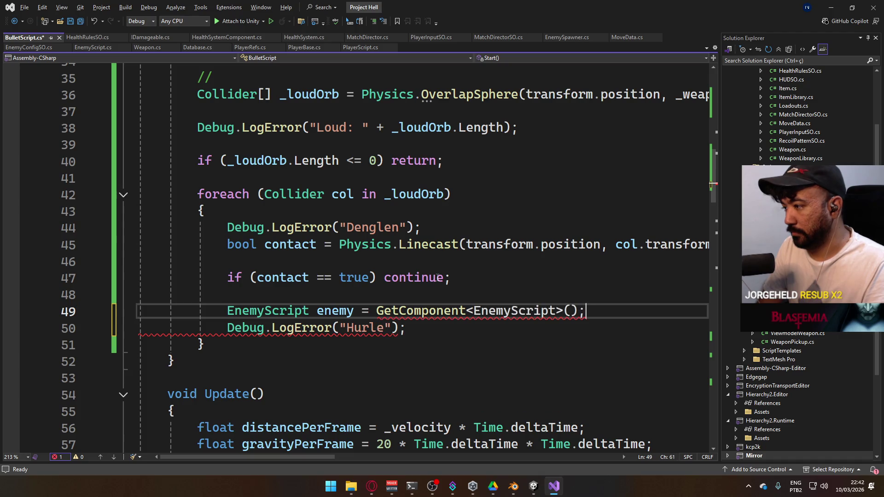
# - Prefix the call with col.transform so it reads col.transform.GetComponent<EnemyScript>()
pyautogui.click(376, 311)
pyautogui.write('col.t')
pyautogui.press('Tab')
pyautogui.write('.')
pyautogui.click(272, 362)
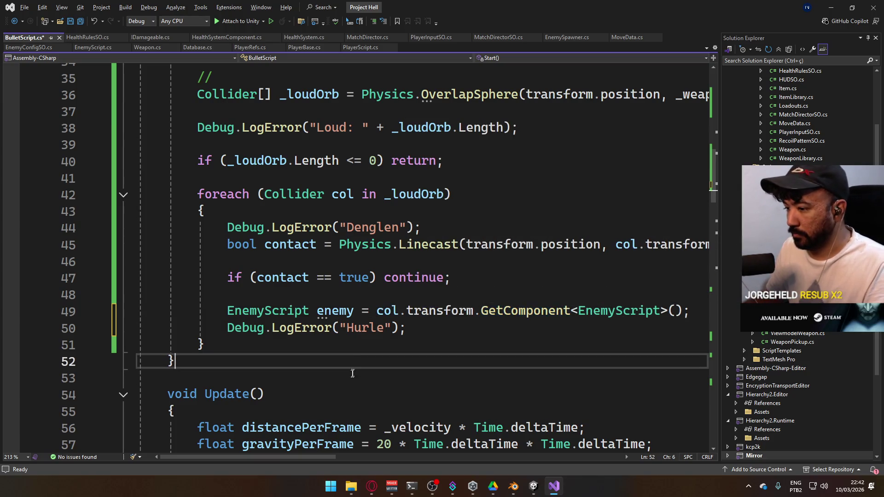
pyautogui.write('s')
pyautogui.press('BackSpace')
pyautogui.click(372, 486)
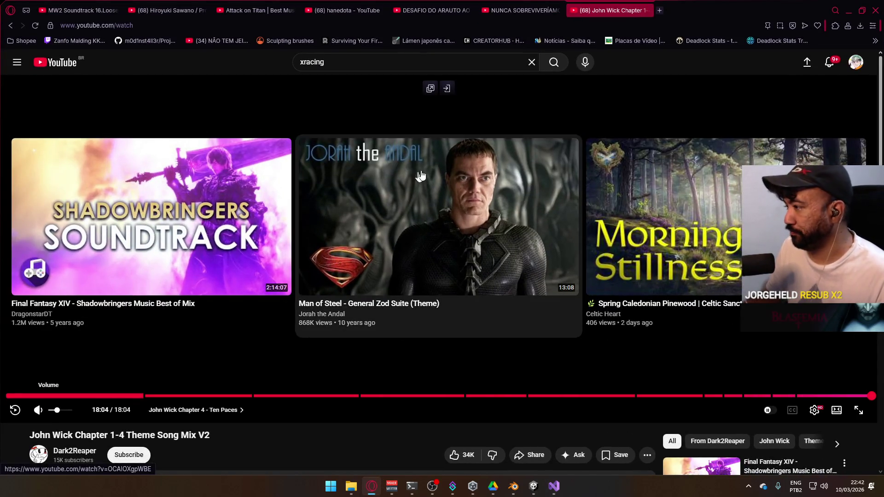
# - From the YouTube home feed, start the ASIAN KUNG-FU GENERATION 'Rock'n Roll, Morning Light Falls on You' video
pyautogui.click(399, 183)
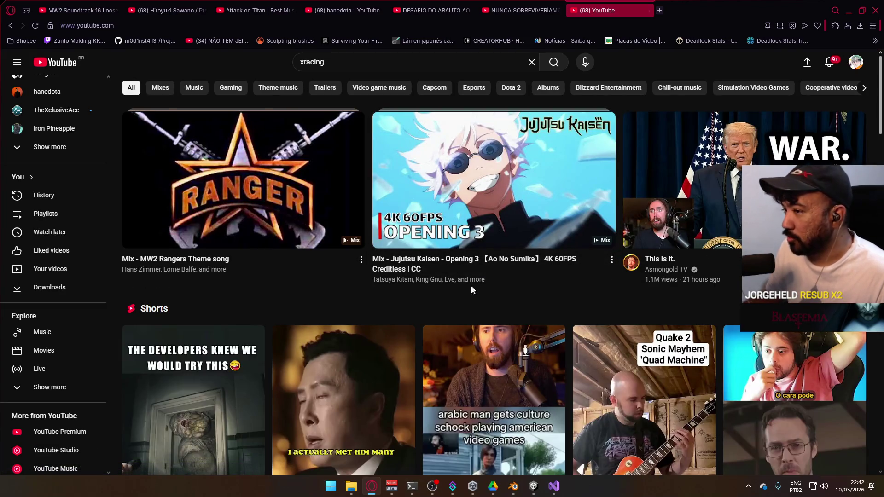
pyautogui.scroll(-10, 530, 272)
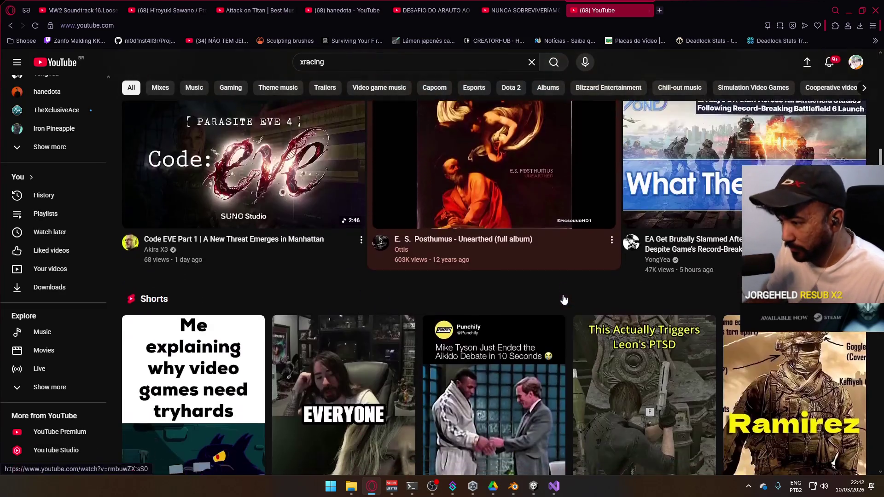
pyautogui.scroll(-10, 564, 300)
pyautogui.scroll(2, 441, 296)
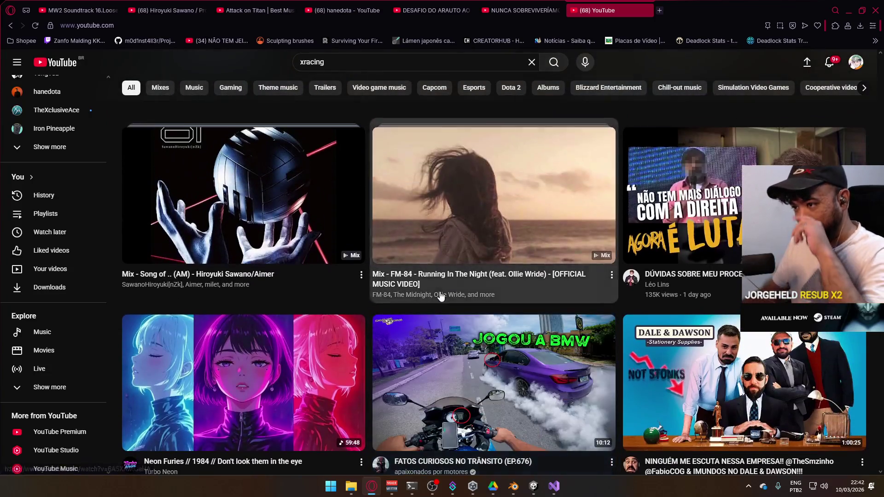
pyautogui.scroll(3, 441, 297)
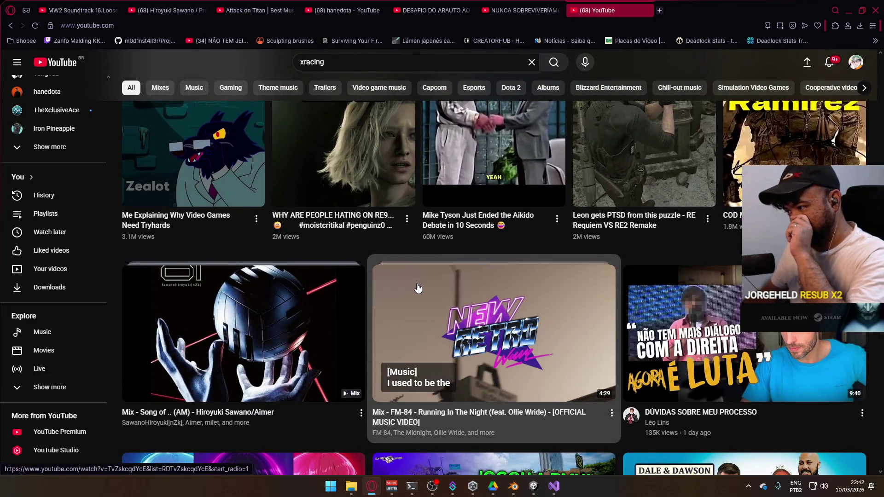
pyautogui.scroll(-10, 418, 288)
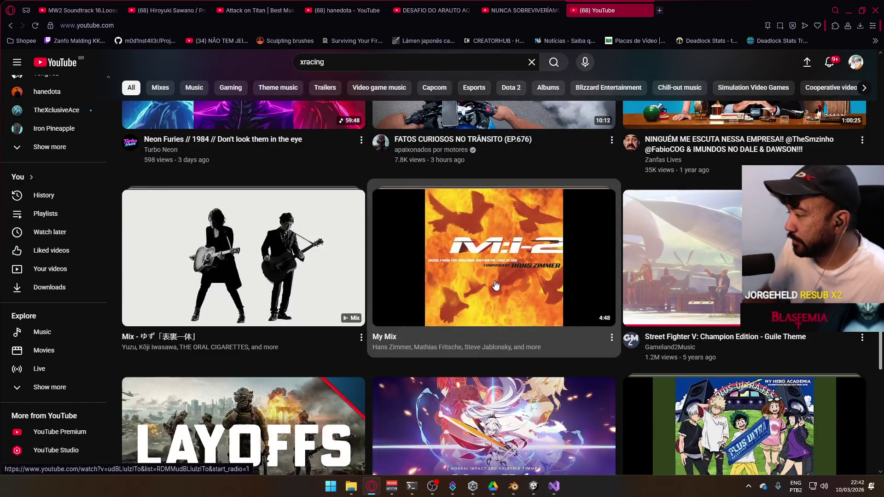
pyautogui.scroll(-3, 495, 285)
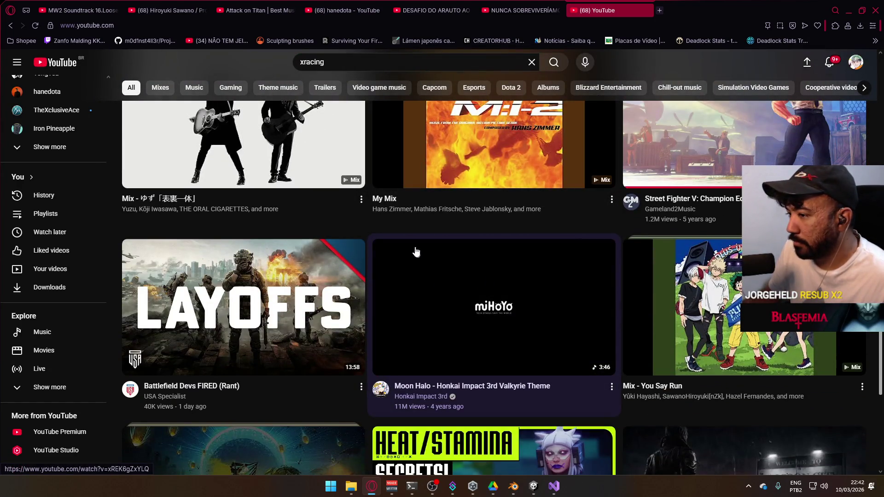
pyautogui.scroll(-4, 413, 251)
pyautogui.scroll(-4, 413, 251)
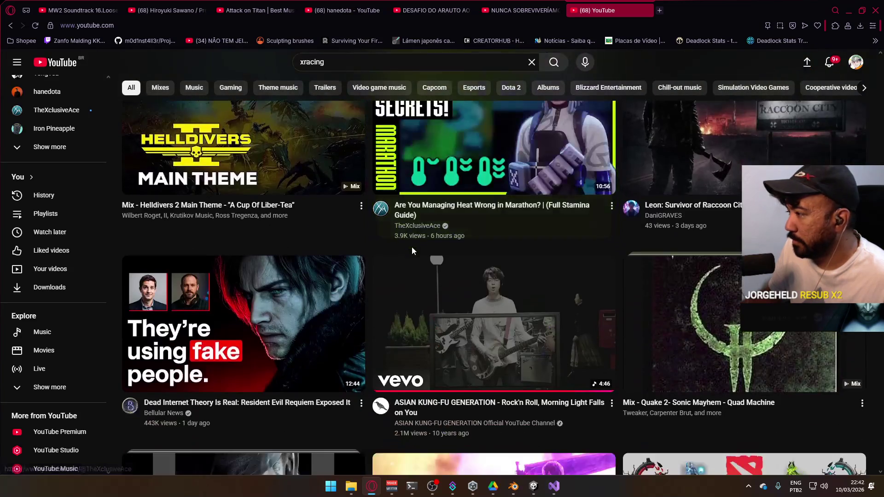
pyautogui.scroll(-5, 412, 247)
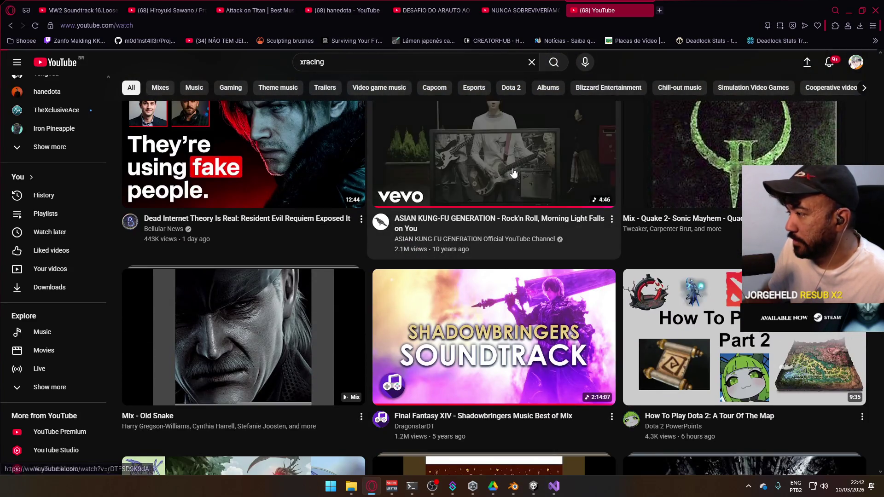
pyautogui.click(398, 226)
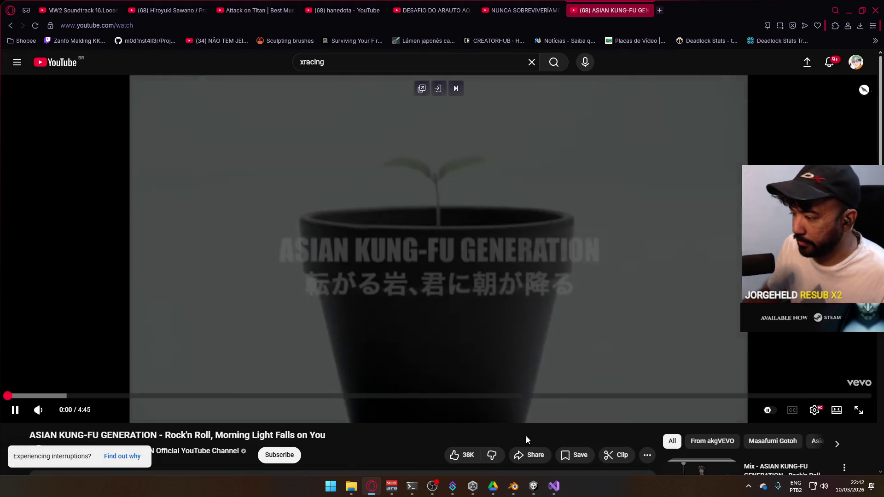
pyautogui.hotkey('alt', 'Tab')
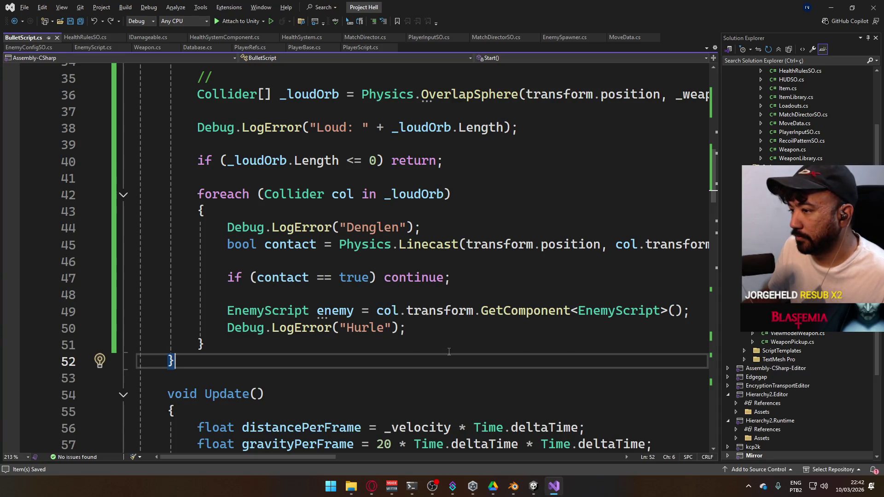
# - Delete the unused 'using Mirror.BouncyCastle.Asn1.TeleTrust;' line and its leftover blank line
pyautogui.scroll(3, 470, 359)
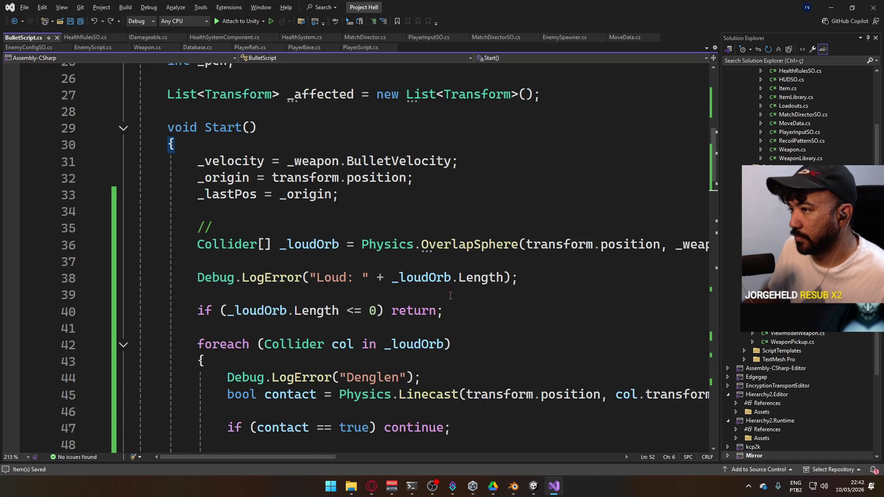
pyautogui.scroll(2, 396, 301)
pyautogui.scroll(-10, 428, 313)
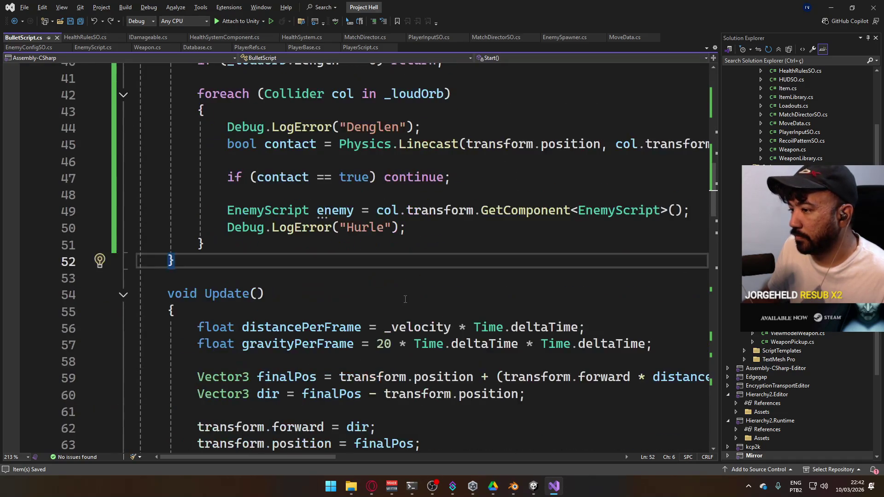
pyautogui.scroll(-7, 465, 323)
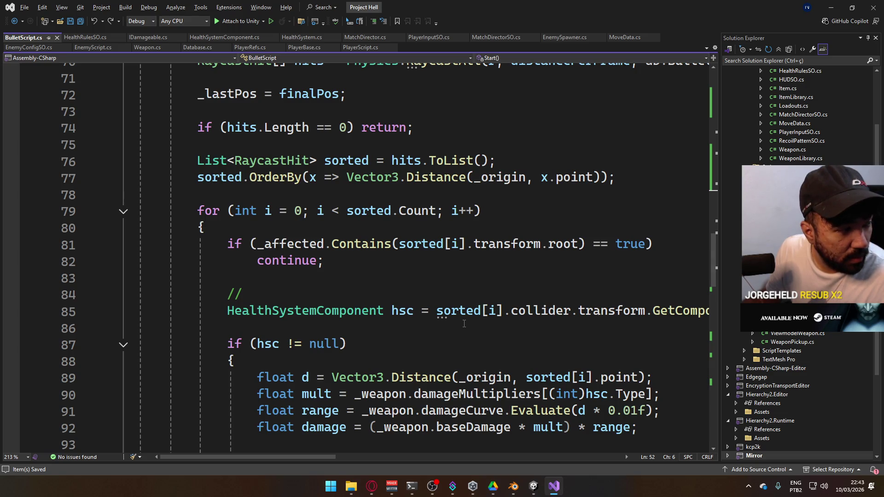
pyautogui.scroll(8, 467, 320)
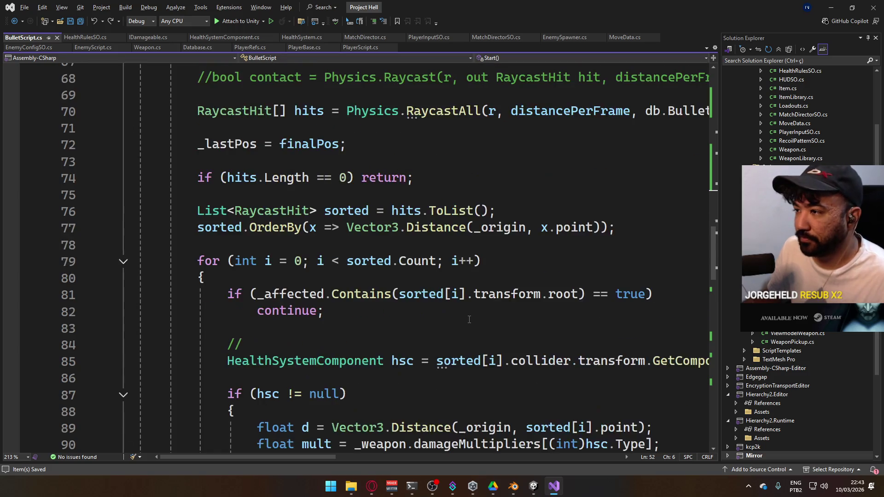
pyautogui.scroll(9, 470, 319)
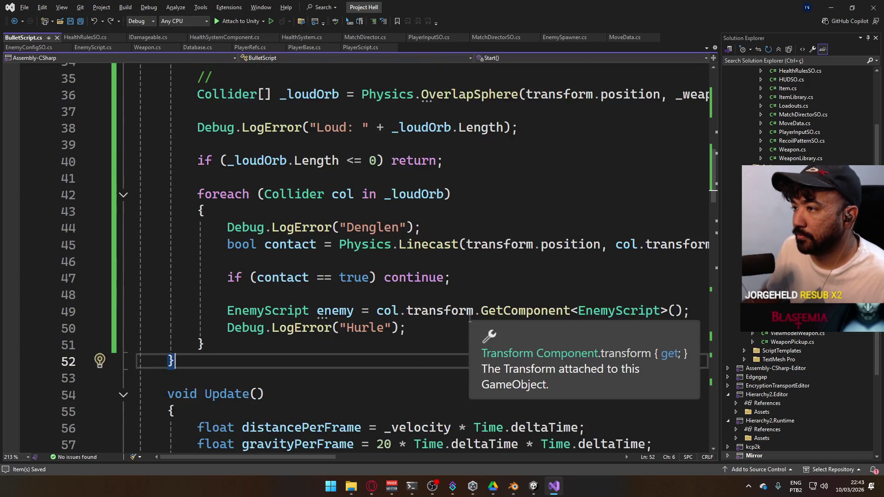
pyautogui.scroll(4, 470, 318)
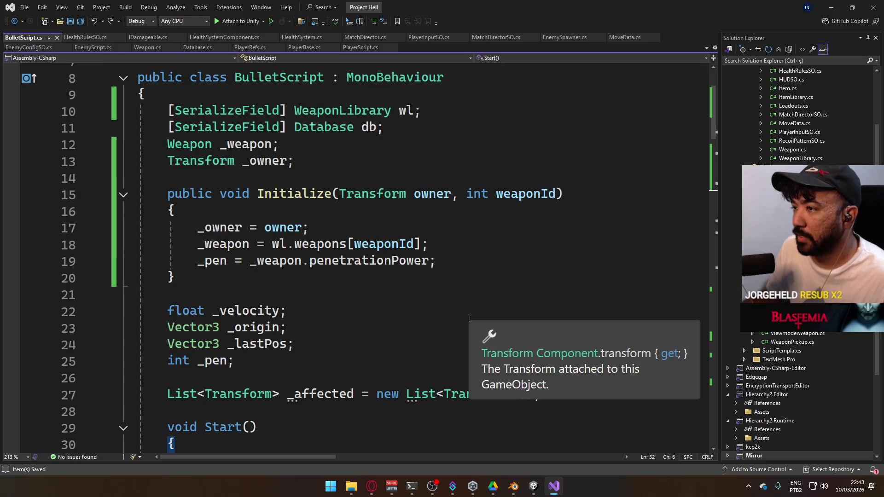
pyautogui.scroll(3, 344, 271)
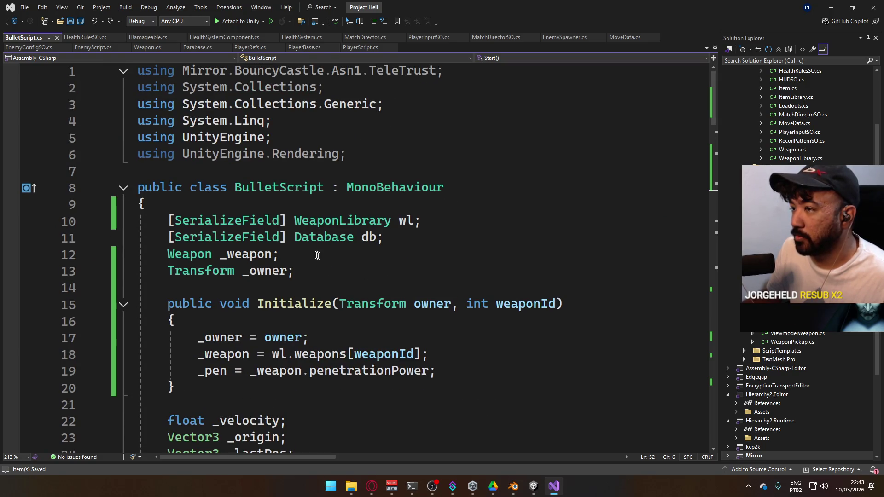
pyautogui.click(375, 160)
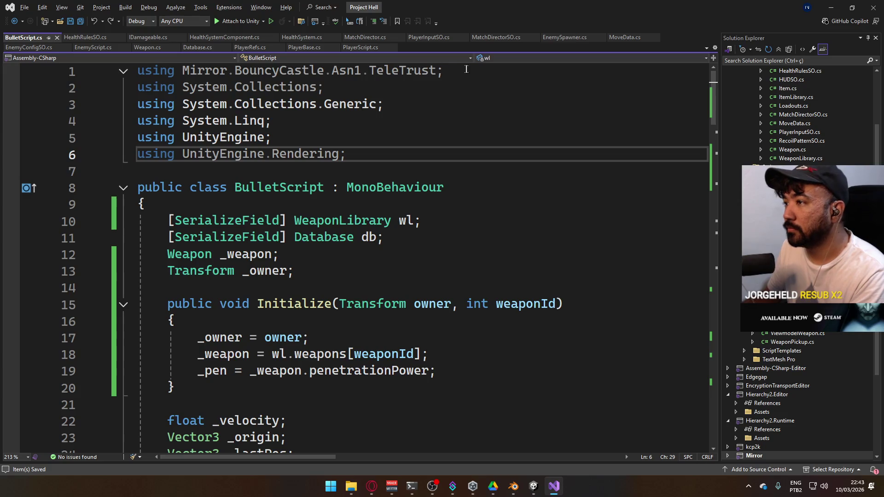
pyautogui.click(438, 70)
pyautogui.hotkey('shift', 'Home')
pyautogui.press('Delete')
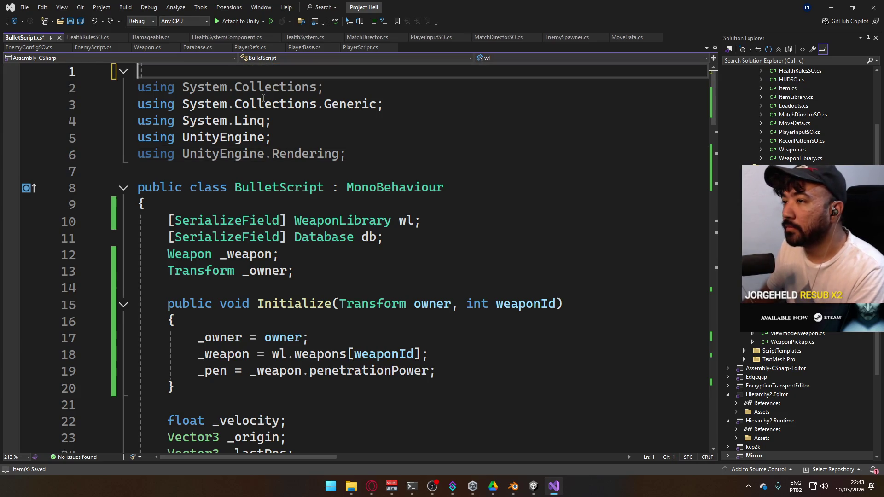
pyautogui.press('Delete')
# - Move the caret back to the end of line 48
pyautogui.click(385, 132)
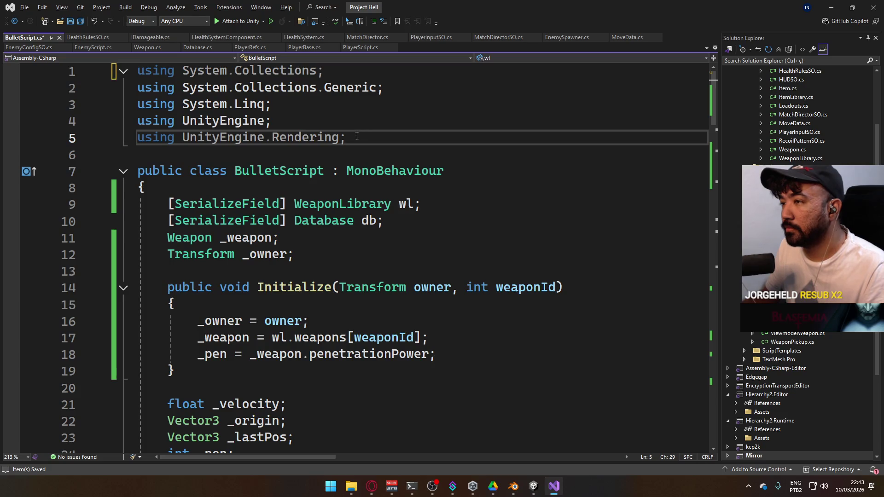
pyautogui.scroll(-12, 404, 217)
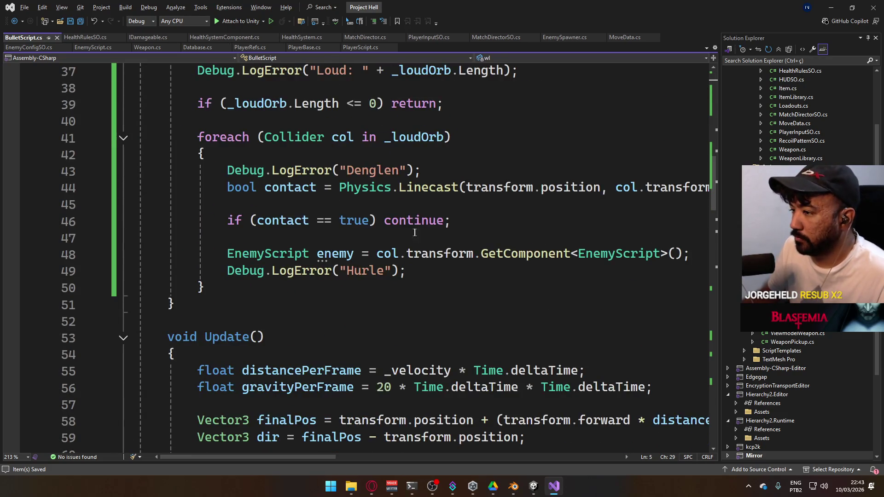
pyautogui.click(688, 249)
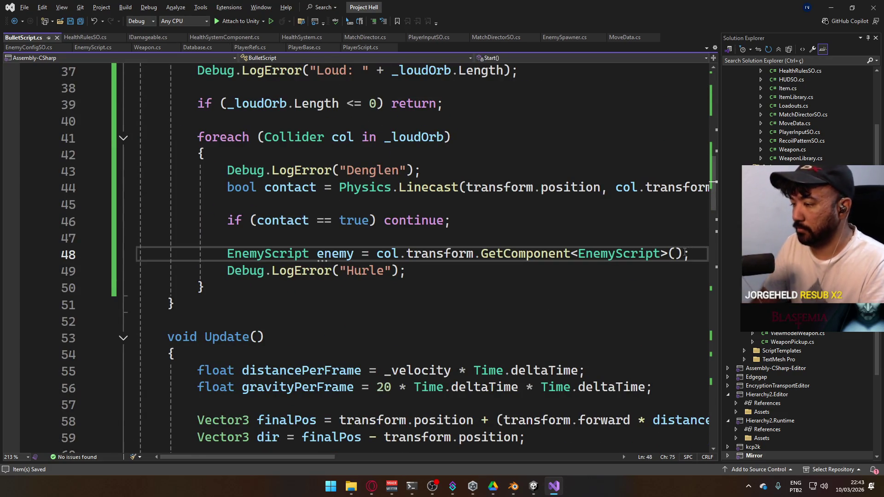
# - Add enemy.DamageReaction(_owner, 0); below line 48 and save BulletScript.cs
pyautogui.press('Return')
pyautogui.write('enemy.')
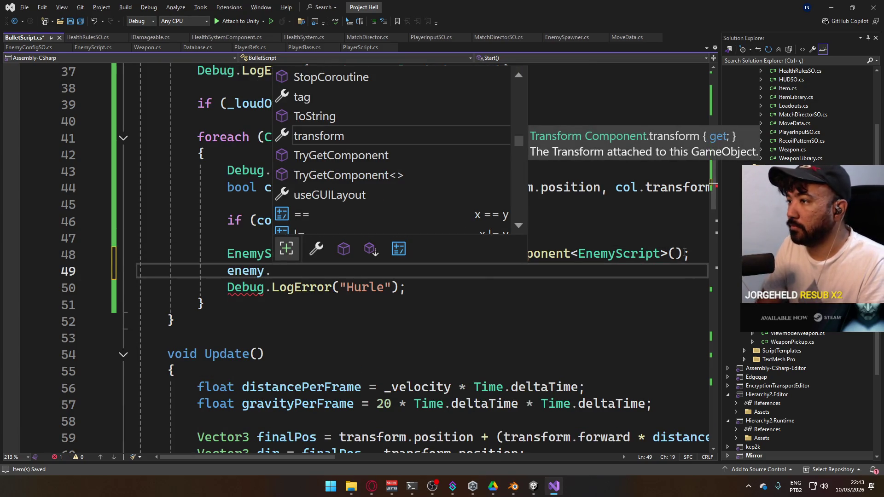
pyautogui.write('se')
pyautogui.press('BackSpace')
pyautogui.press('BackSpace')
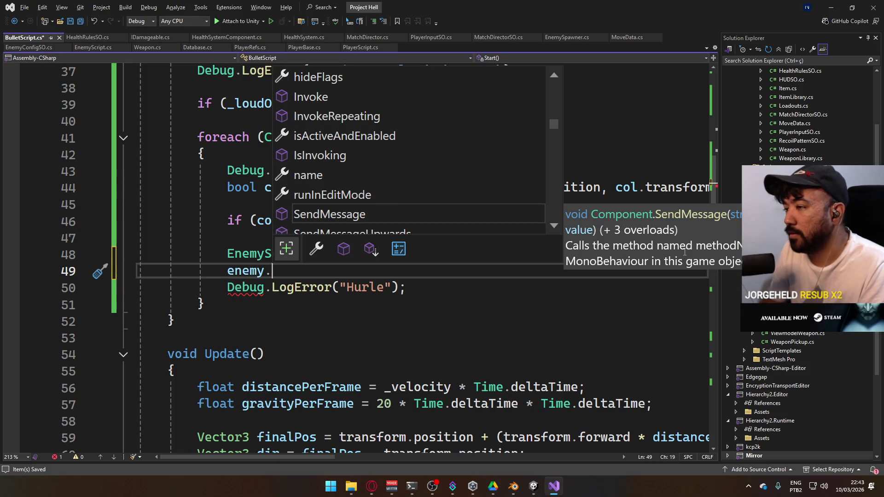
pyautogui.scroll(-5, 441, 112)
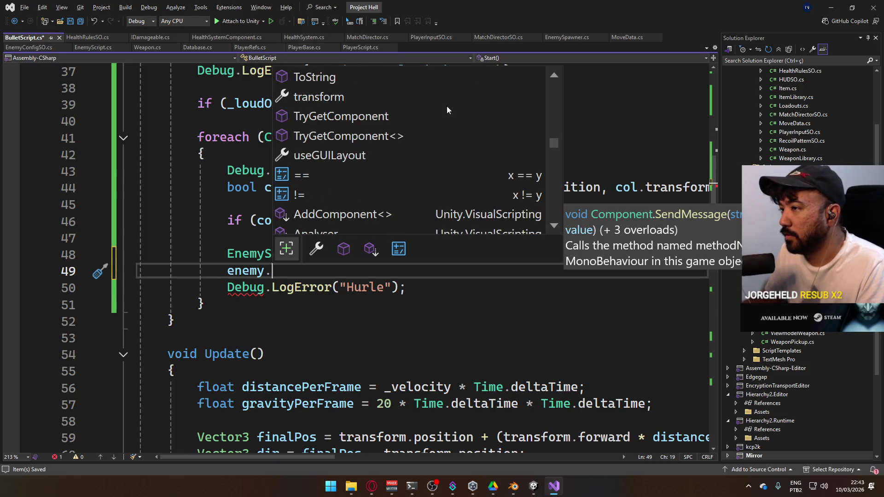
pyautogui.scroll(10, 447, 110)
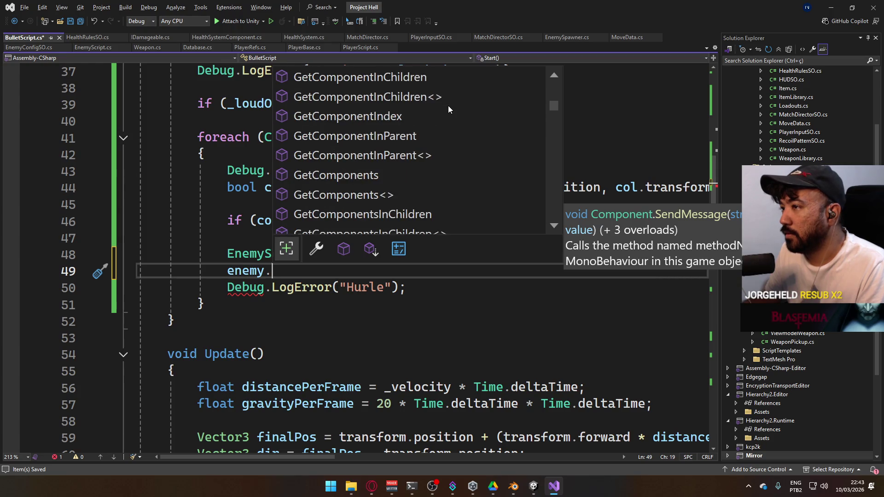
pyautogui.scroll(5, 448, 106)
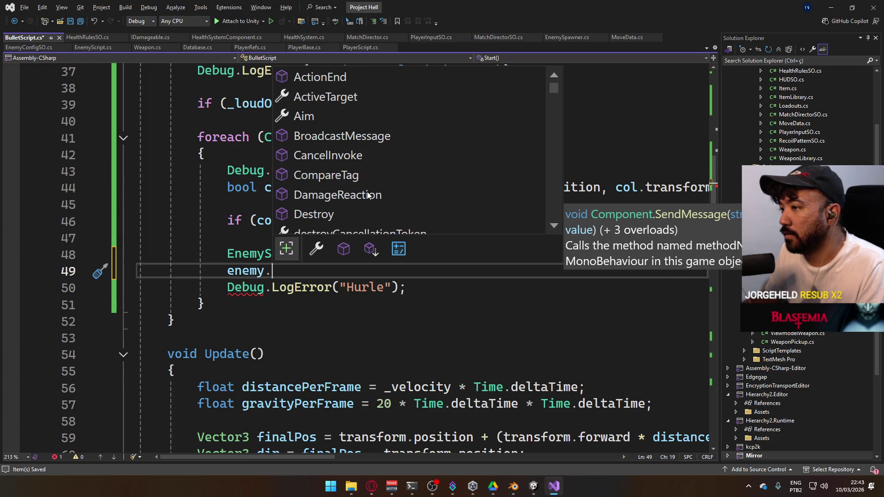
pyautogui.click(368, 195)
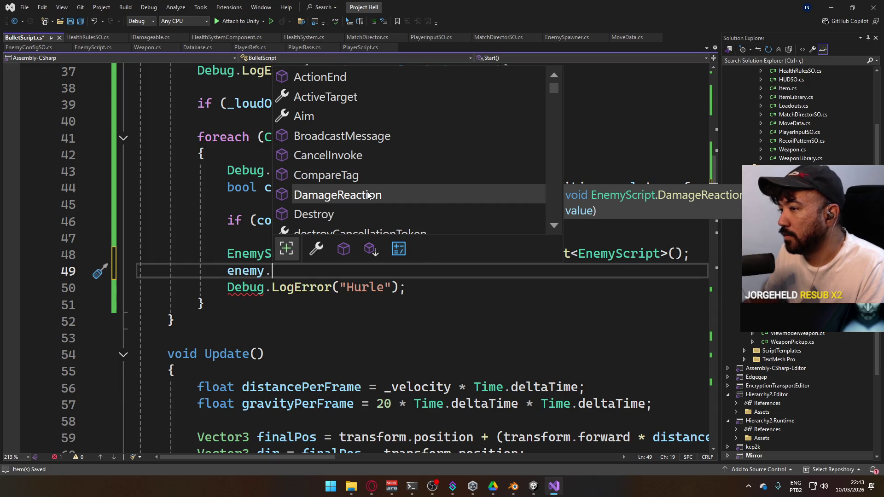
pyautogui.press('Tab')
pyautogui.write('(')
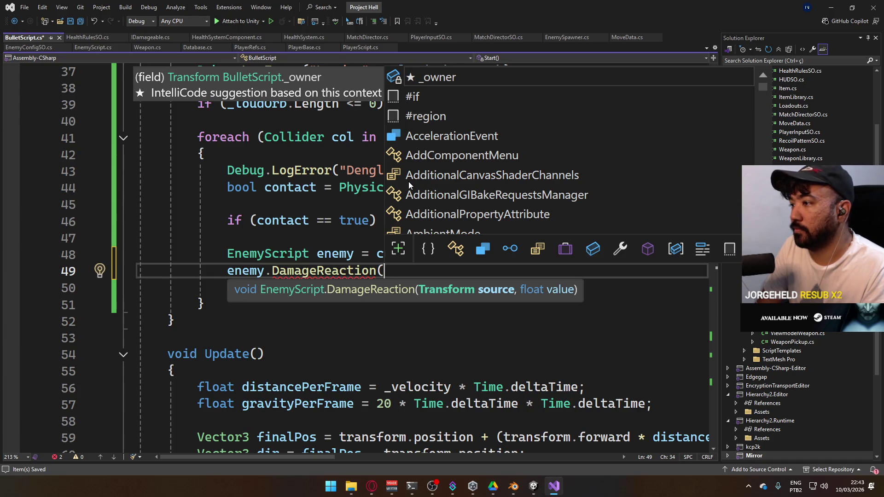
pyautogui.write('_own')
pyautogui.press('Tab')
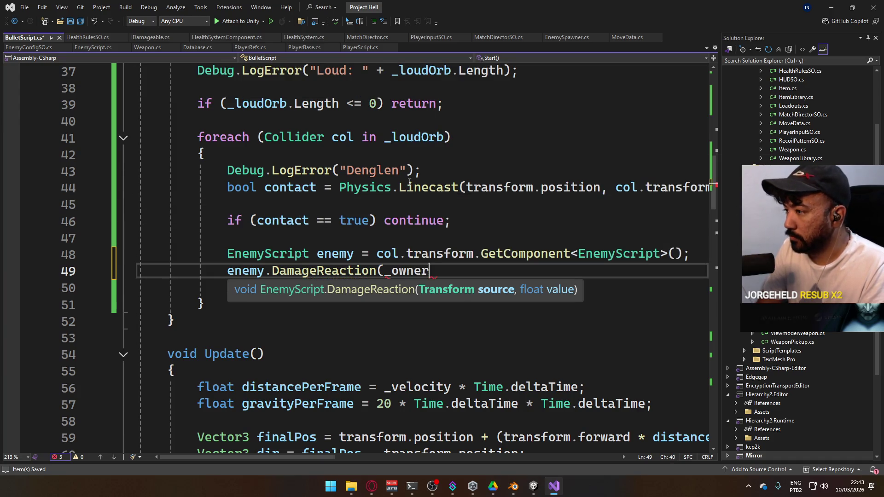
pyautogui.write(', 0);')
pyautogui.hotkey('ctrl', 's')
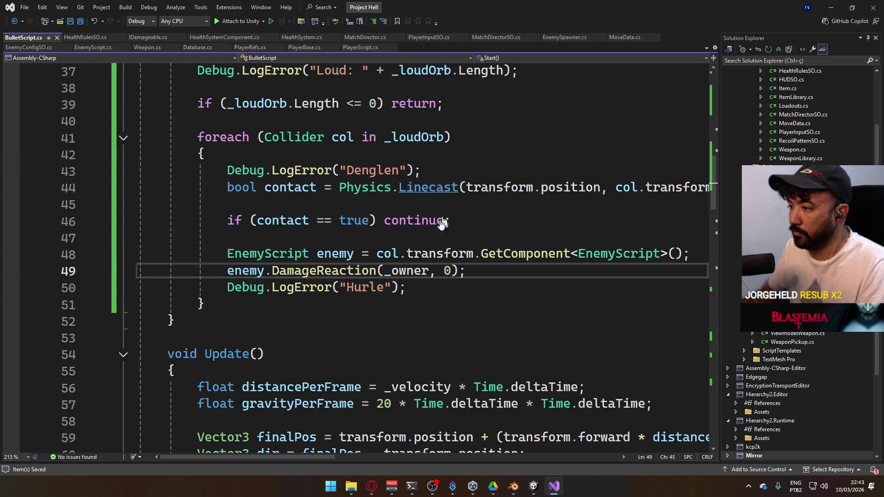
# - Bring the Unity editor to the front
pyautogui.moveTo(536, 492)
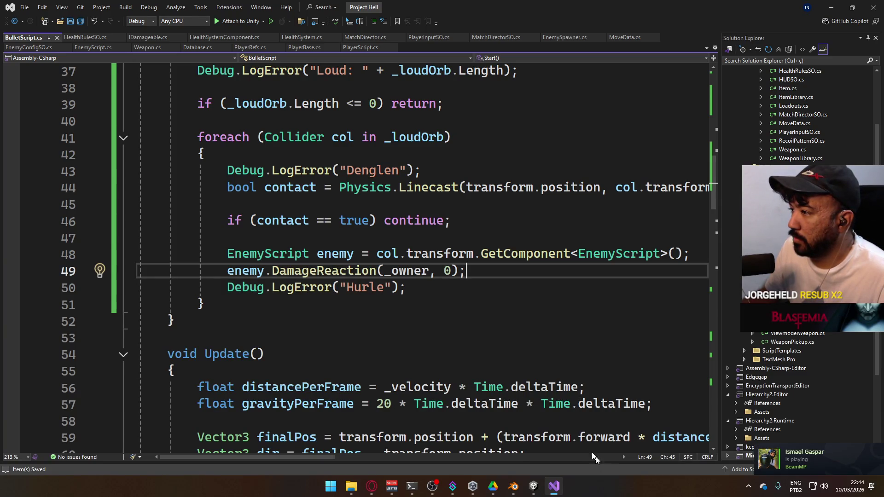
pyautogui.moveTo(311, 455)
pyautogui.mouseDown()
pyautogui.moveTo(415, 454)
pyautogui.moveTo(314, 422)
pyautogui.moveTo(421, 423)
pyautogui.moveTo(327, 402)
pyautogui.mouseUp()
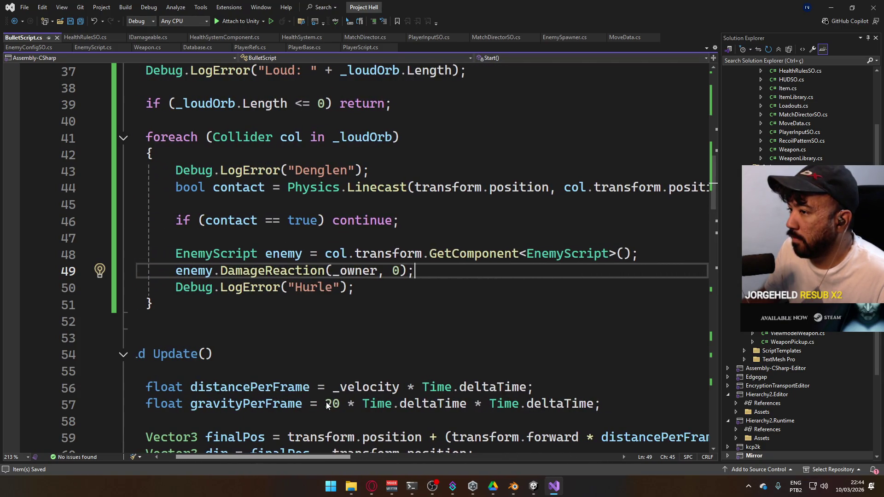
pyautogui.click(532, 492)
# - Enter Play mode, switch to the AK with key 3, and fire the first shots
pyautogui.click(428, 27)
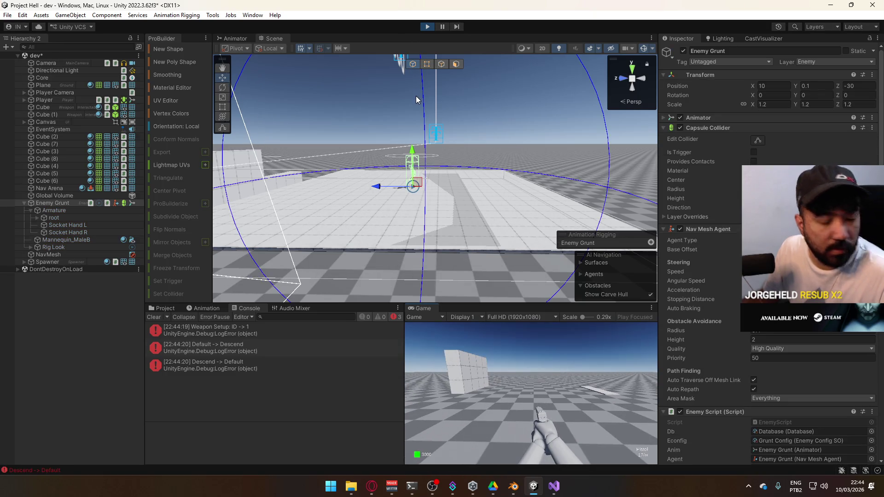
pyautogui.hotkey('shift', 'w')
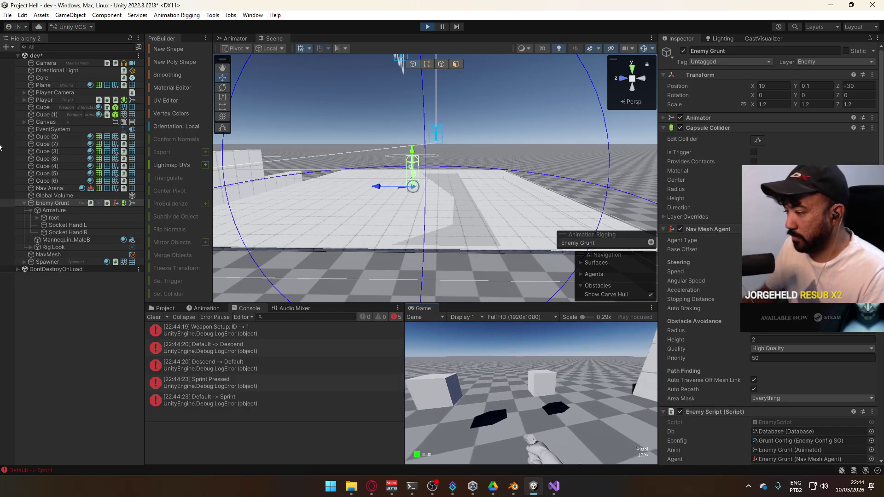
pyautogui.press('super')
pyautogui.click(629, 399)
pyautogui.press('3')
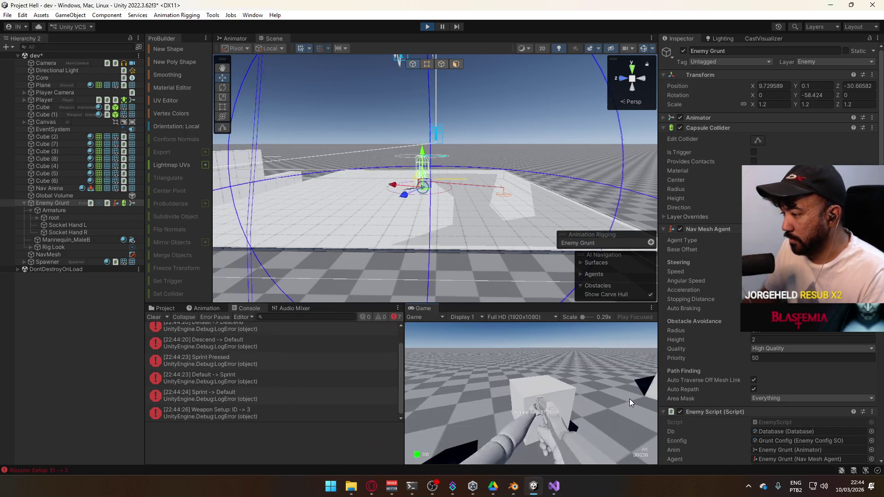
pyautogui.press('super')
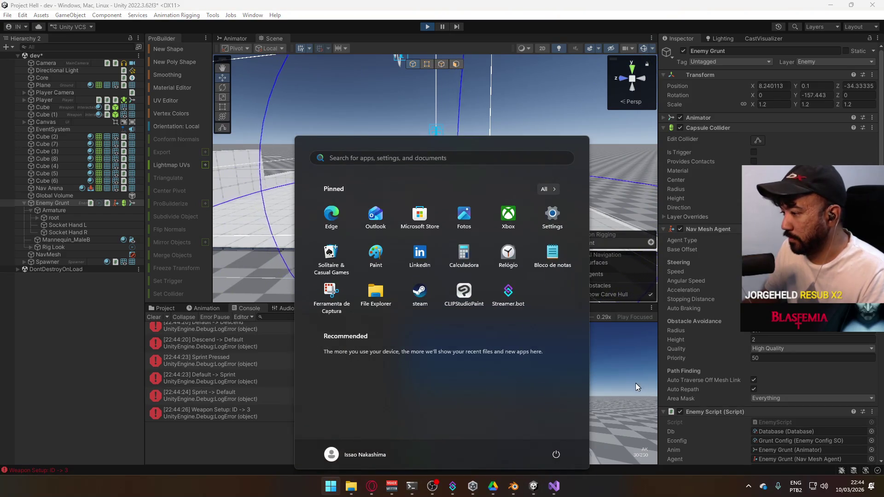
pyautogui.click(607, 388)
pyautogui.click(606, 388)
# - Sprint around and fire the AK at the platform, block wall and enemy
pyautogui.press('shift')
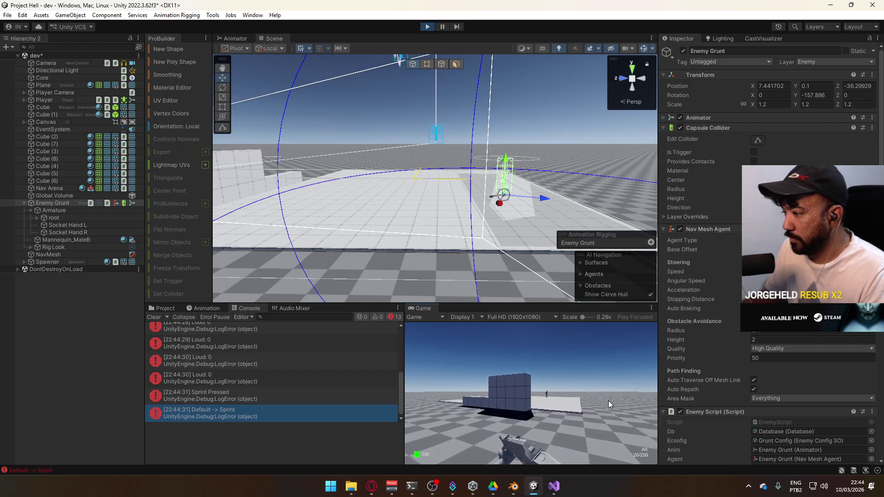
pyautogui.click(609, 400)
pyautogui.click(602, 399)
pyautogui.click(601, 398)
pyautogui.press('super')
pyautogui.press('super')
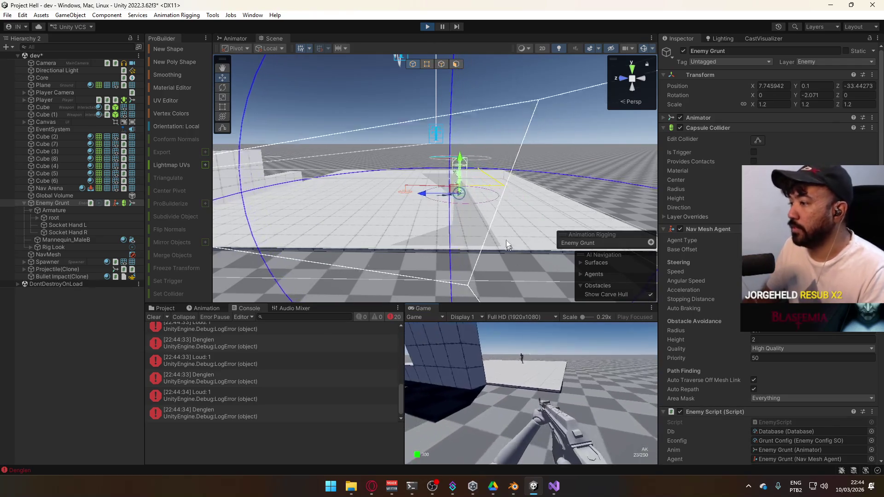
pyautogui.press('super')
pyautogui.click(575, 368)
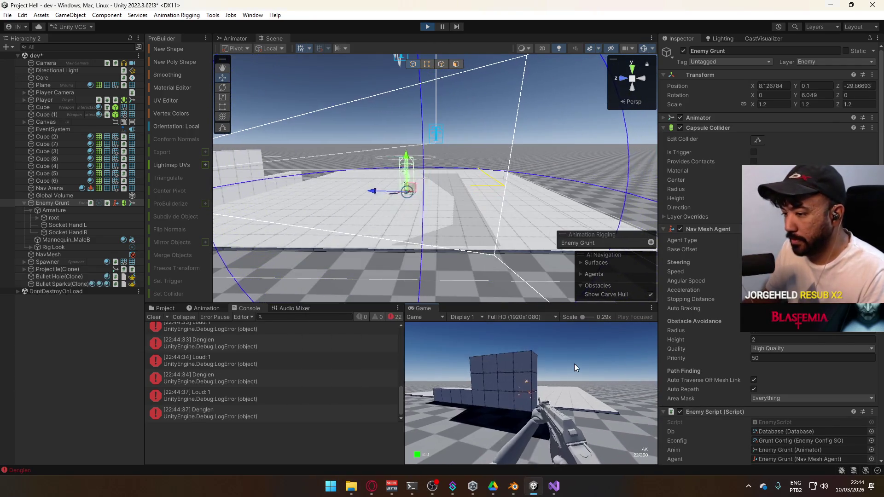
pyautogui.click(574, 364)
pyautogui.click(574, 364)
pyautogui.click(574, 364)
pyautogui.press('super')
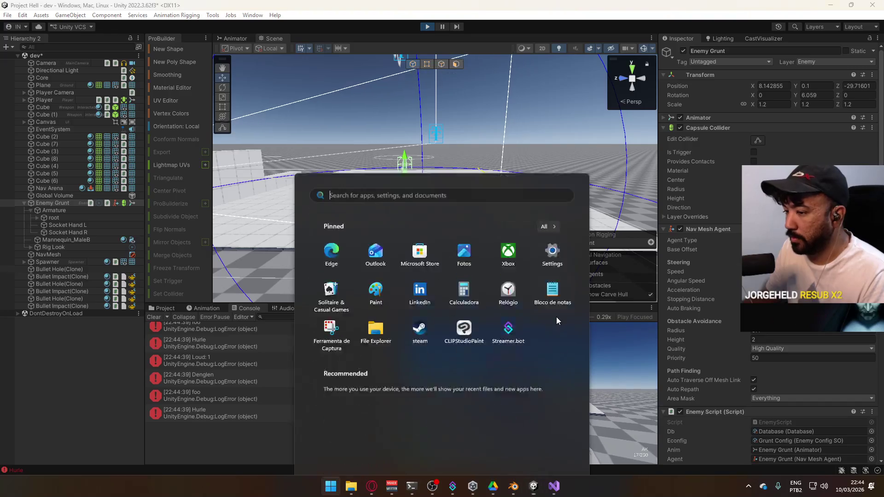
pyautogui.press('super')
pyautogui.press('super')
pyautogui.press('super')
pyautogui.press('super')
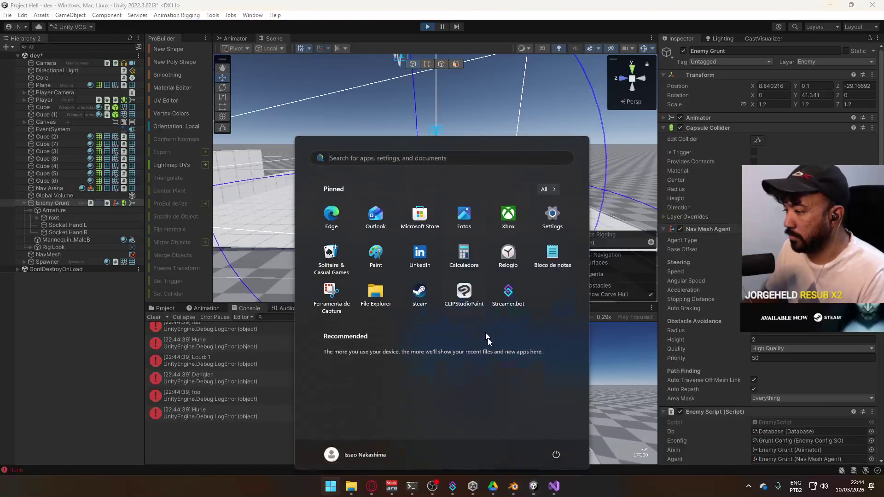
pyautogui.press('super')
pyautogui.click(530, 377)
pyautogui.click(530, 377)
pyautogui.click(529, 378)
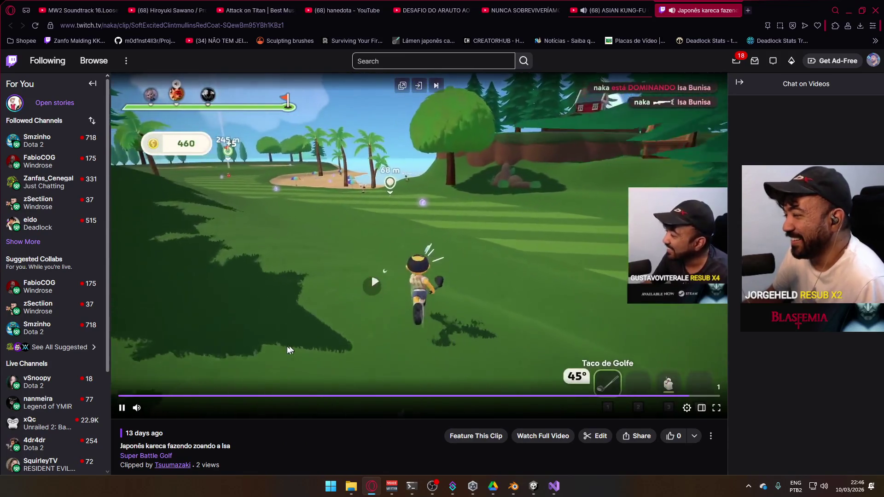
# - Close the finished Super Battle Golf Twitch clip tab
pyautogui.moveTo(130, 409)
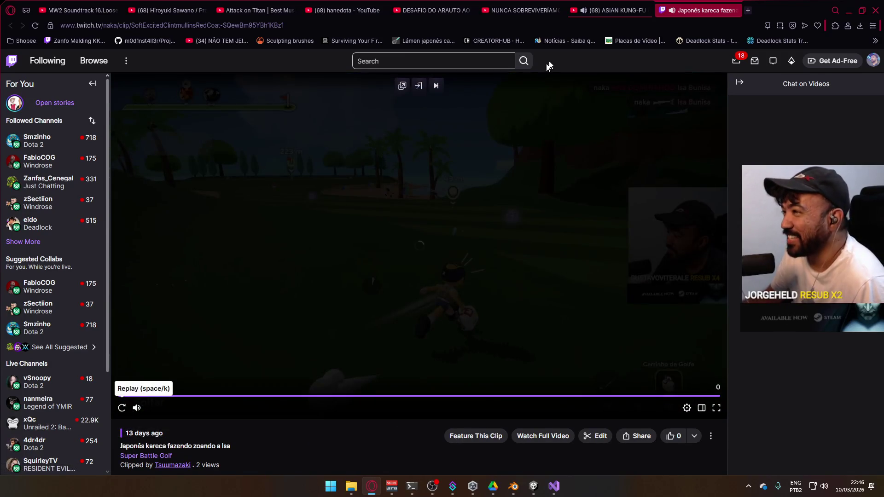
pyautogui.hotkey('ctrl', 'w')
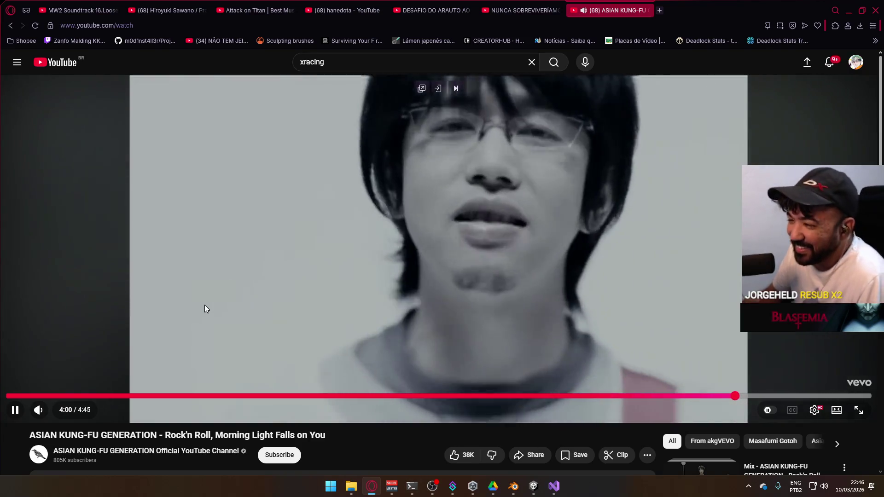
# - Pause and resume the YouTube music video, then bring Visual Studio's EnemyScript.cs back to front
pyautogui.click(202, 313)
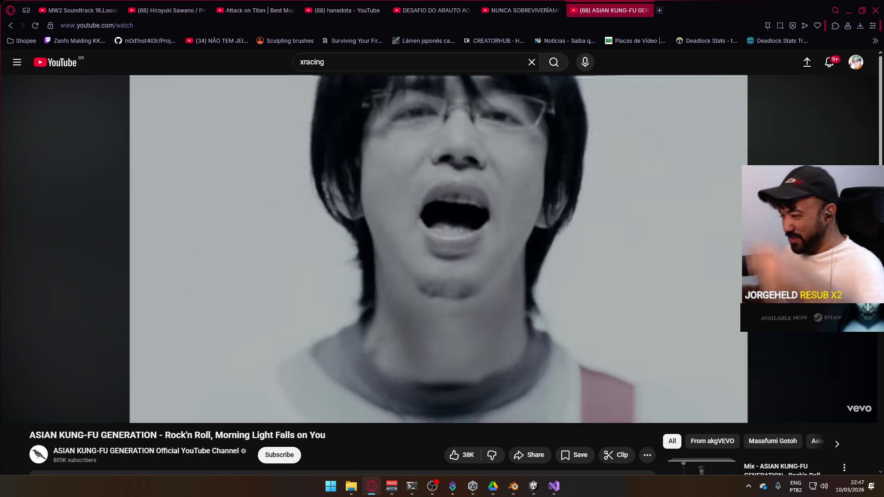
pyautogui.click(450, 274)
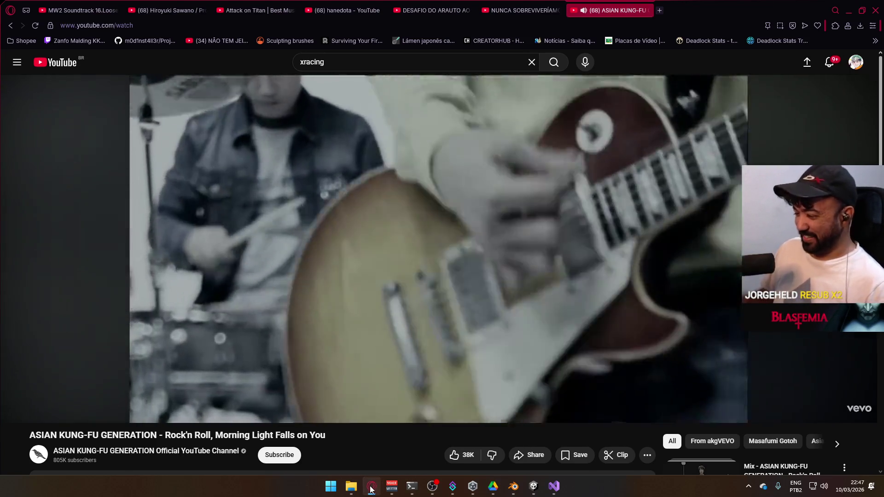
pyautogui.click(453, 486)
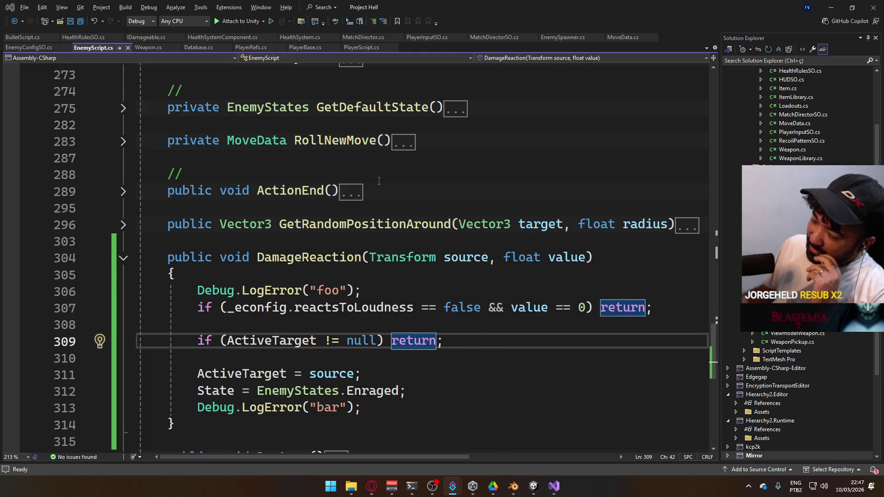
# - In BulletScript.cs, comment out the Physics.Linecast line and its 'if (contact == true) continue' check, then save
pyautogui.scroll(15, 366, 256)
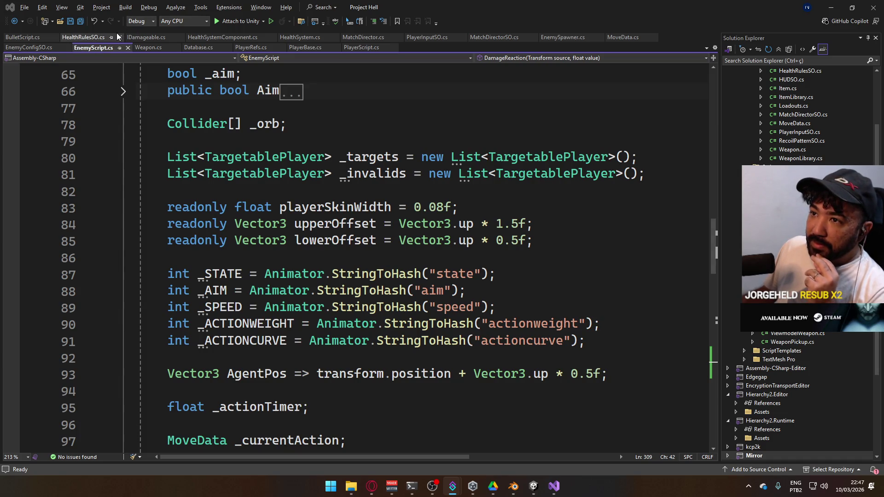
pyautogui.click(35, 38)
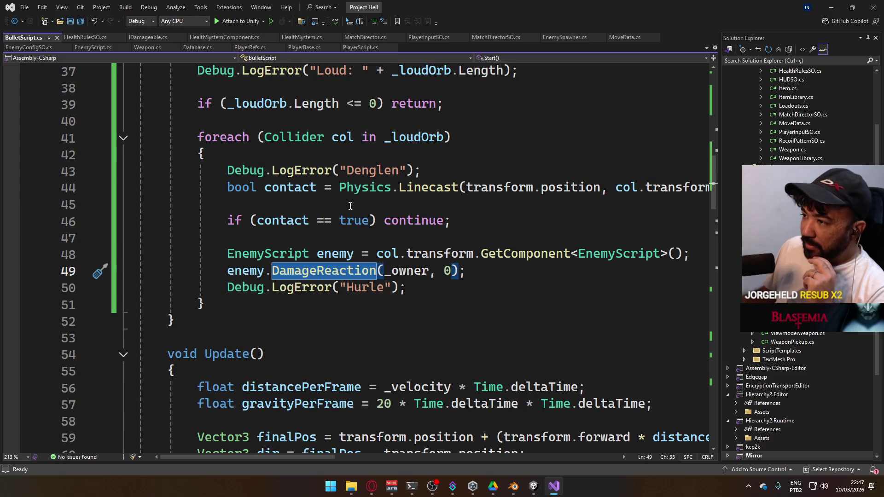
pyautogui.click(223, 189)
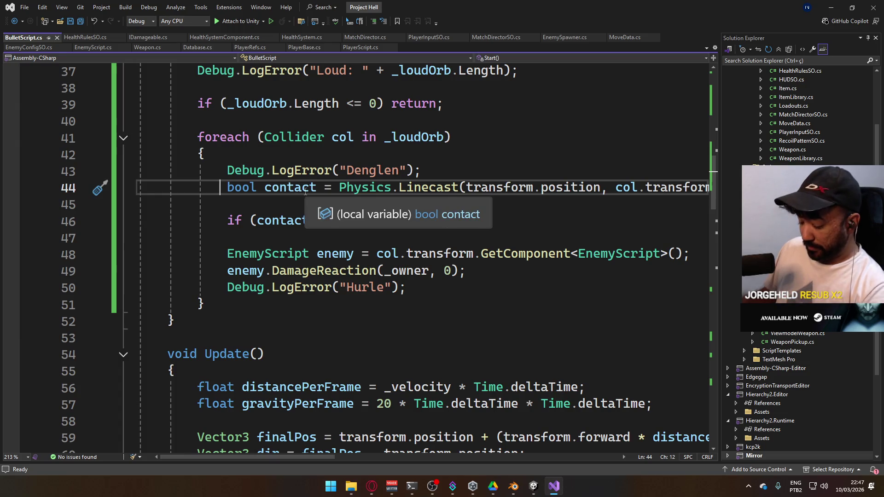
pyautogui.write('//')
pyautogui.press('Down')
pyautogui.press('Down')
pyautogui.write('//')
pyautogui.hotkey('ctrl', 's')
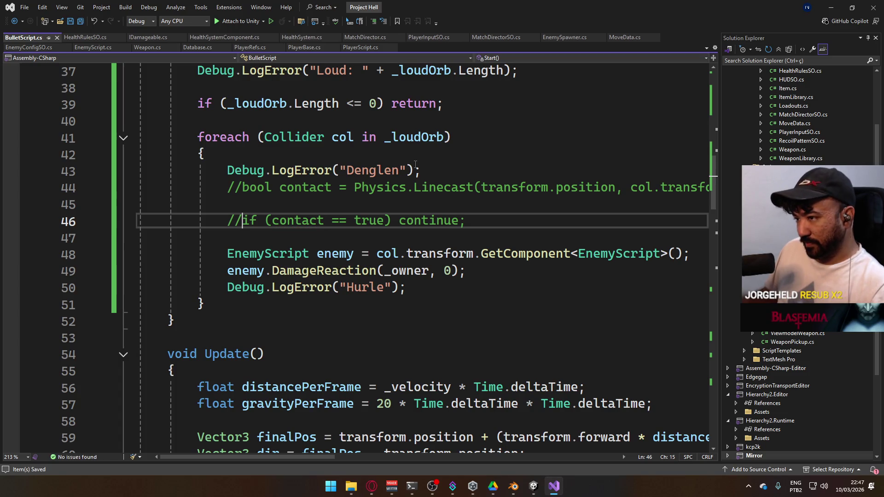
pyautogui.hotkey('alt', 'Tab')
pyautogui.press('Tab')
pyautogui.press('Tab')
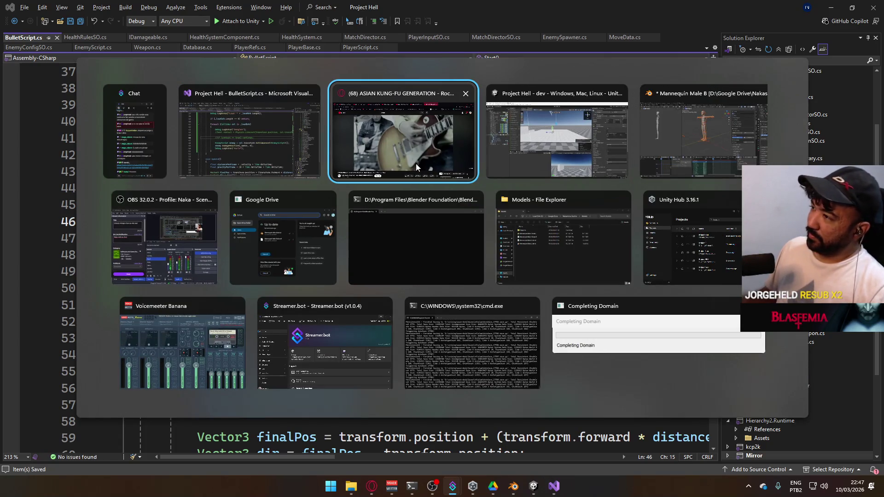
# - Switch back to Unity and show the project's asset files in the Project panel
pyautogui.press('Escape')
pyautogui.hotkey('alt', 'Tab')
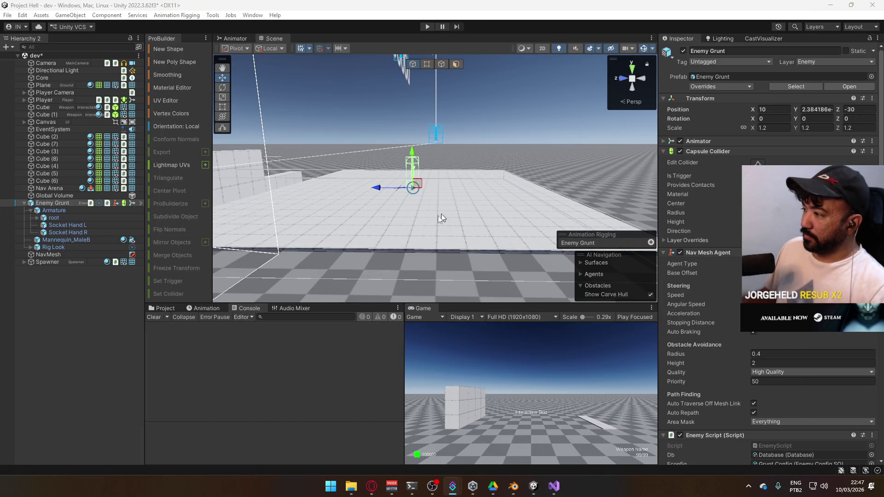
pyautogui.click(162, 307)
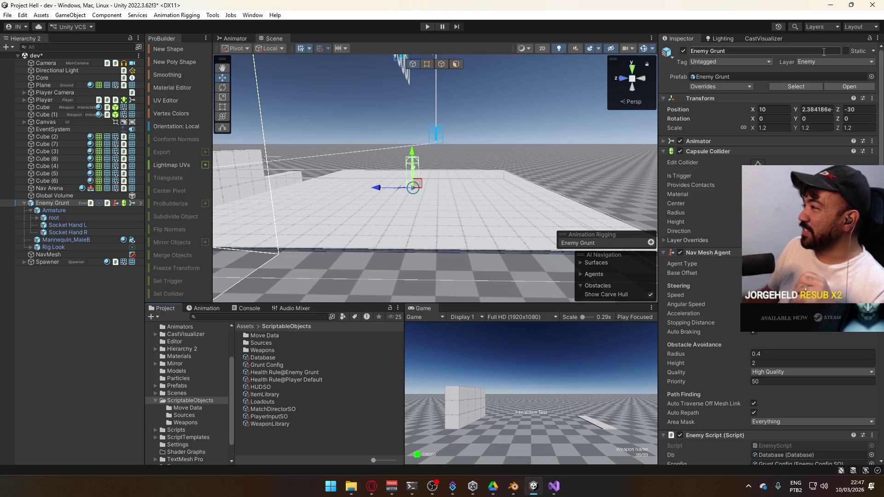
# - Check which layers the wall Cube (7) can use, then select the Database settings asset
pyautogui.click(251, 167)
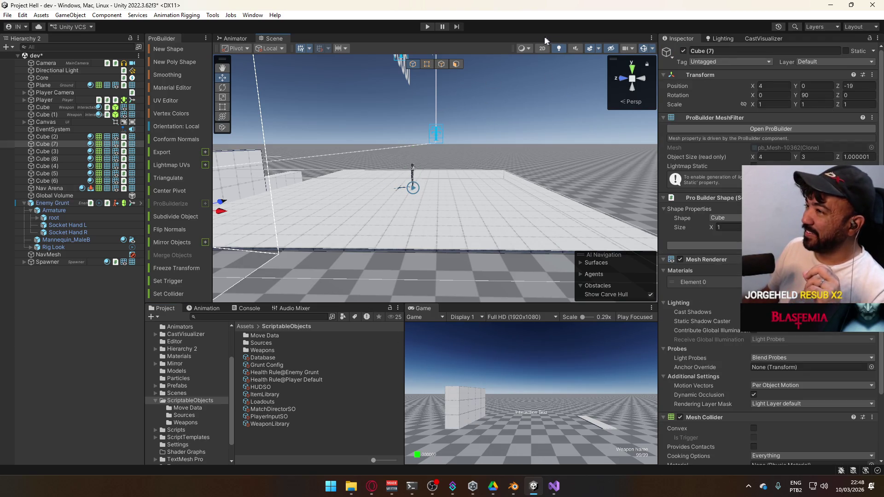
pyautogui.click(827, 61)
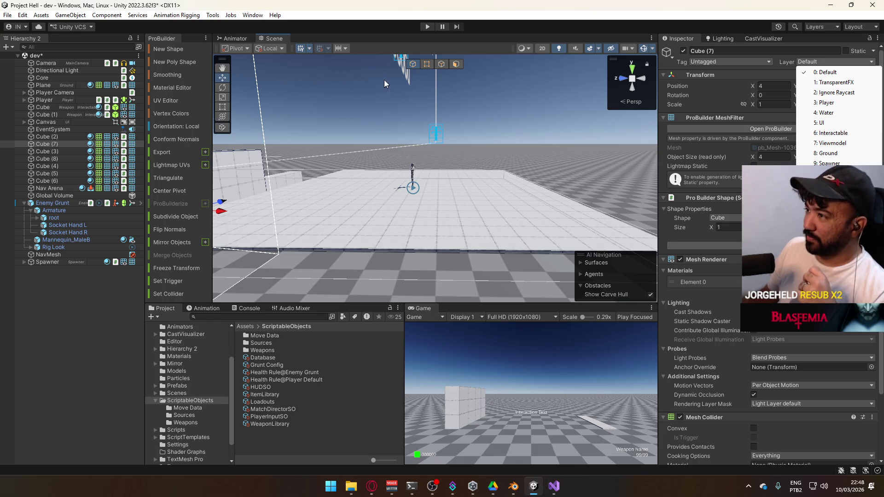
pyautogui.click(278, 359)
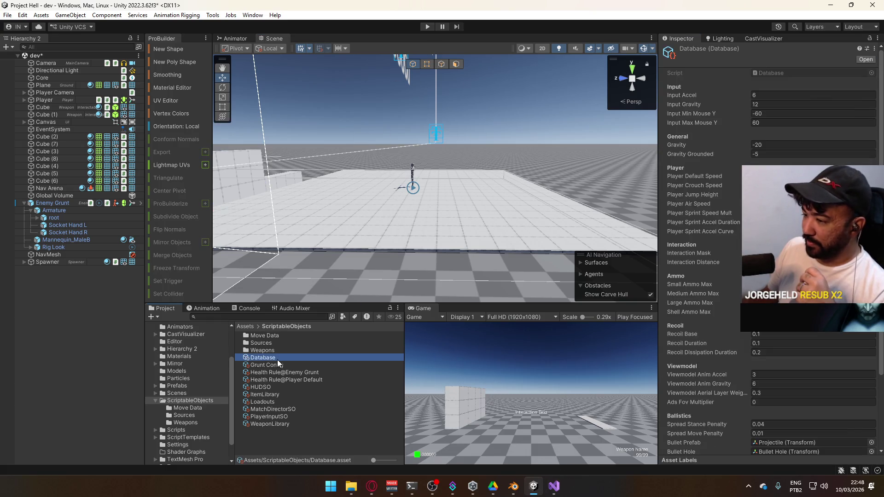
# - Look over the Database asset's input, player and ballistics values, then open Database.cs in Visual Studio
pyautogui.scroll(-5, 714, 329)
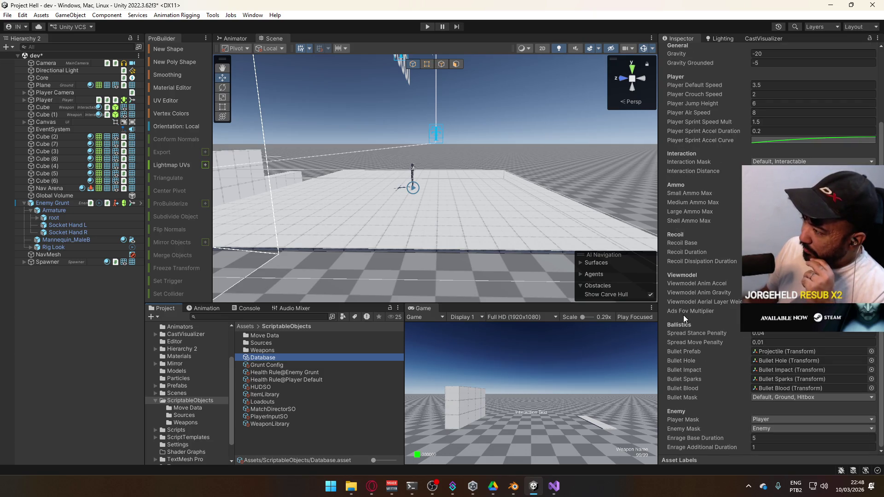
pyautogui.scroll(1, 683, 315)
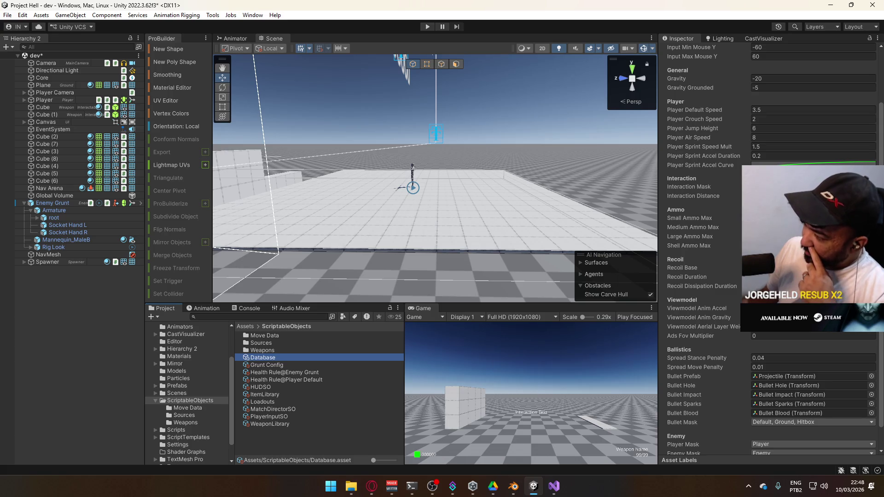
pyautogui.scroll(-1, 700, 249)
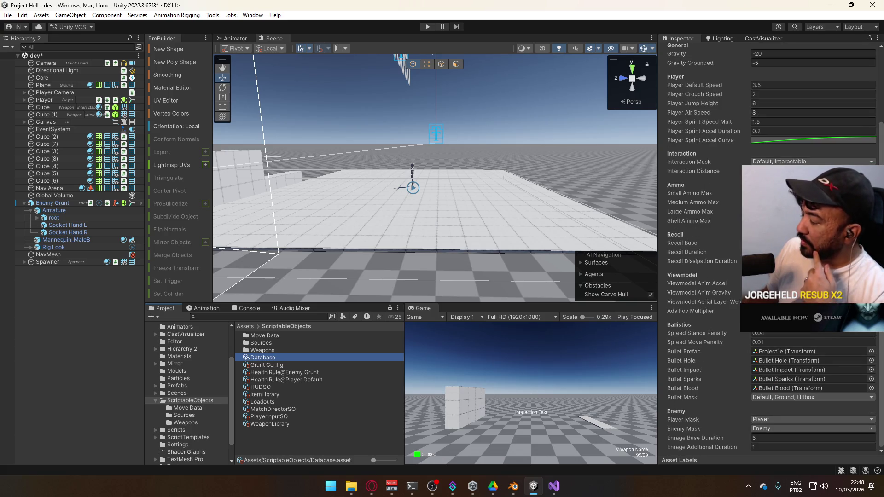
pyautogui.scroll(4, 758, 140)
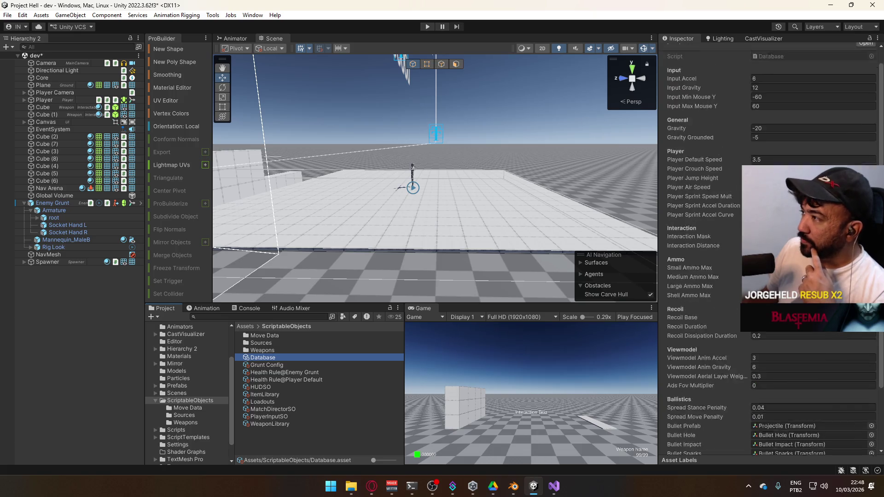
pyautogui.doubleClick(778, 74)
pyautogui.scroll(2, 402, 260)
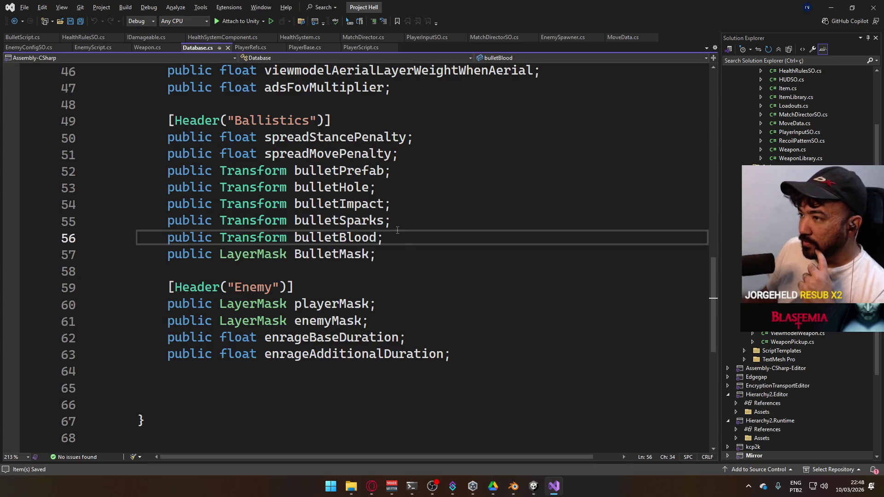
# - Add 'public LayerMask SoundMask;' below BulletMask in Database.cs, save, and go back to Unity
pyautogui.click(402, 260)
pyautogui.press('Return')
pyautogui.write('pu')
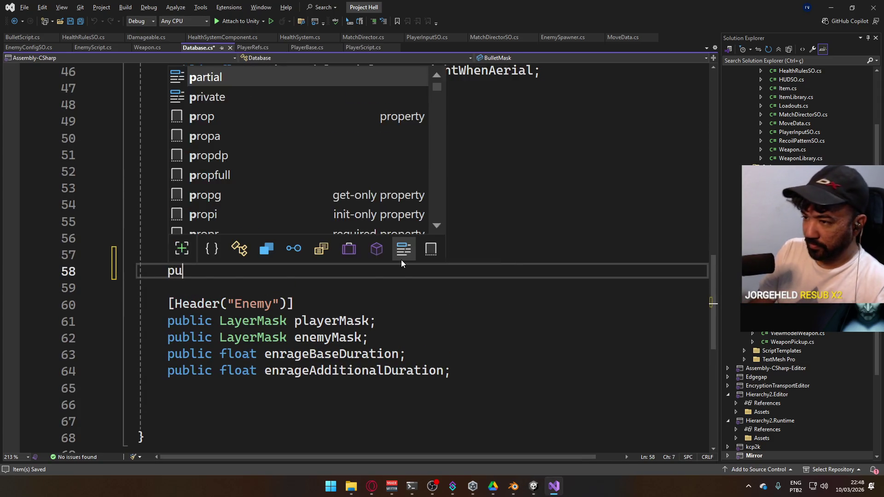
pyautogui.write('blic LayerMask ')
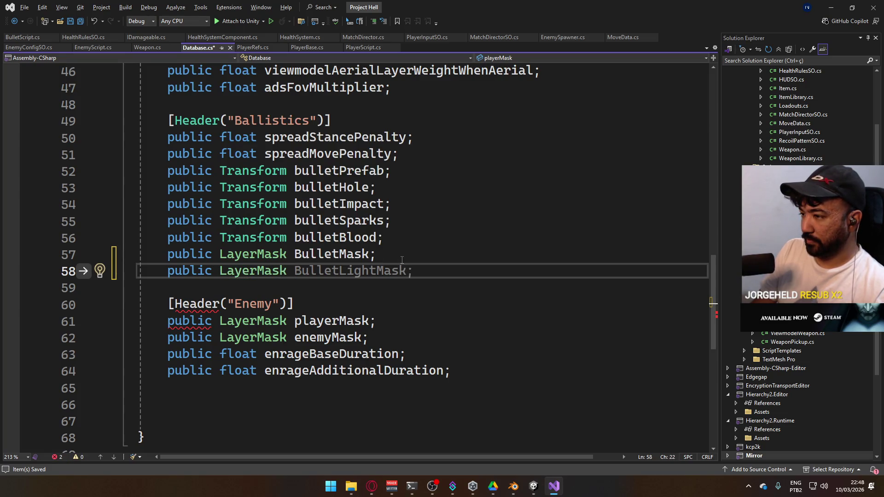
pyautogui.write('SoundMask;')
pyautogui.hotkey('ctrl', 's')
pyautogui.moveTo(530, 484)
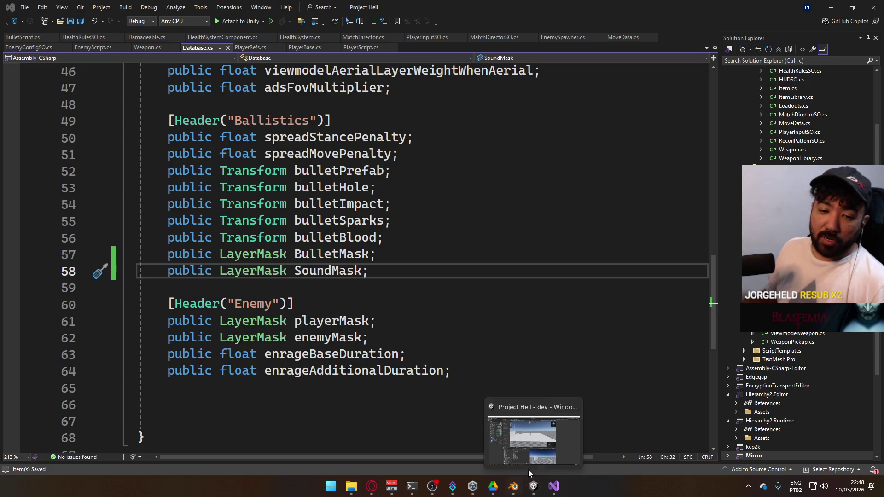
pyautogui.click(512, 431)
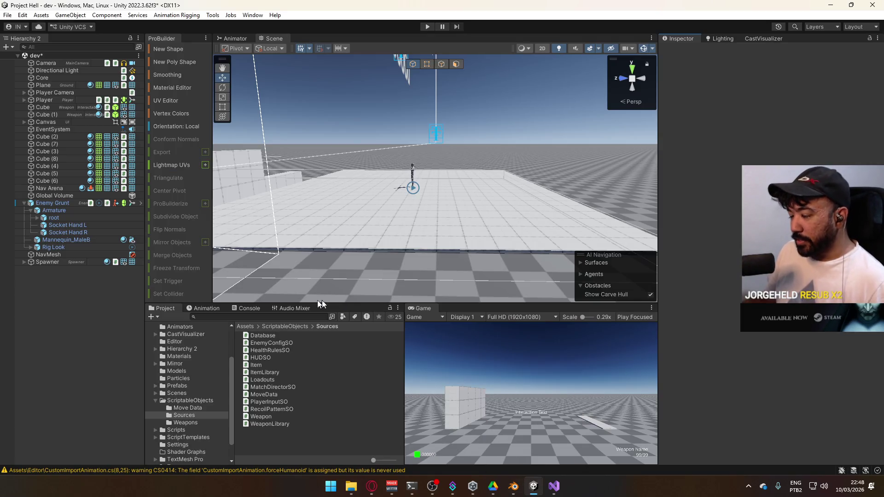
# - Set the Database asset's Sound Mask to the Default layer, then go back to Visual Studio
pyautogui.click(198, 400)
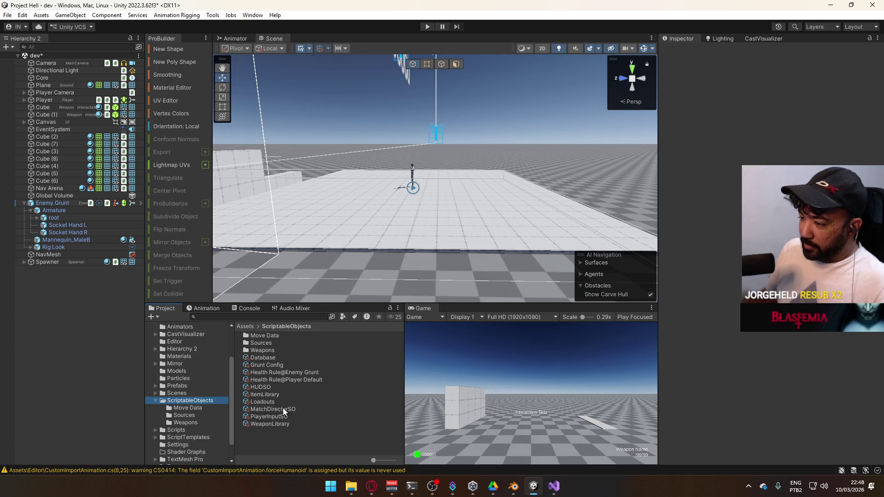
pyautogui.click(283, 357)
pyautogui.scroll(-5, 785, 355)
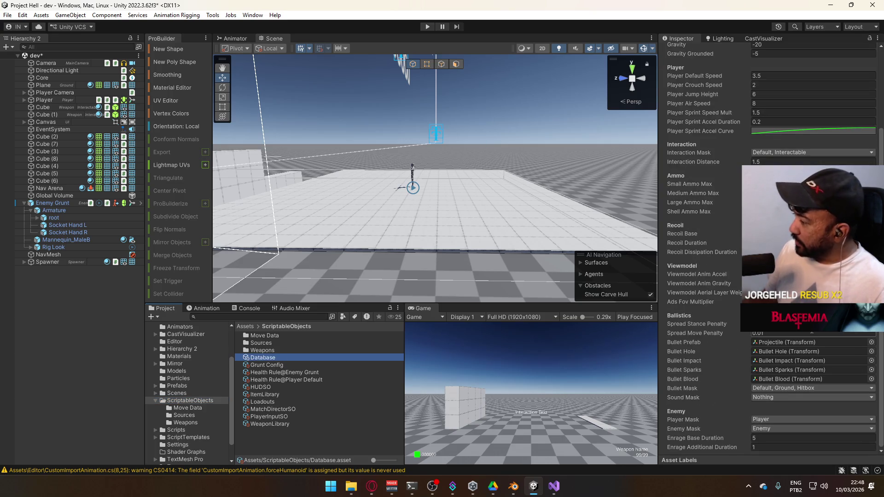
pyautogui.click(779, 397)
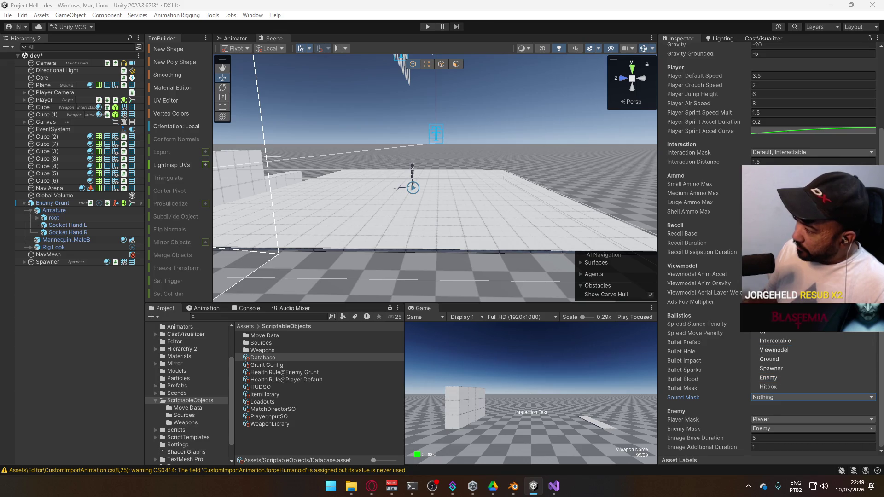
pyautogui.click(688, 294)
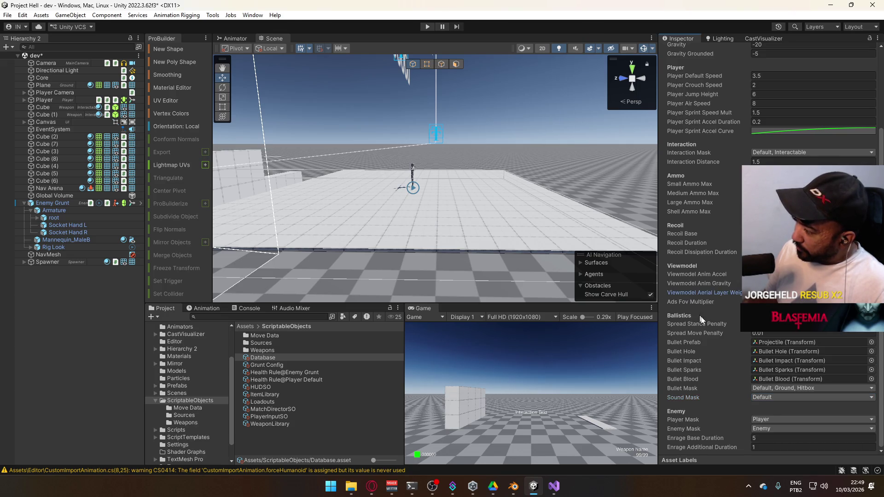
pyautogui.click(554, 486)
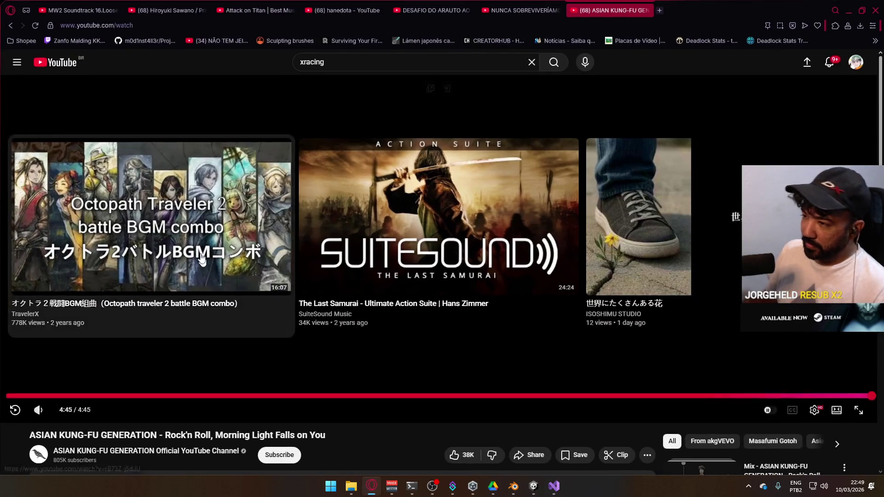
# - Start the Octopath Traveler 2 battle music on YouTube and return to Visual Studio
pyautogui.click(372, 487)
pyautogui.click(134, 258)
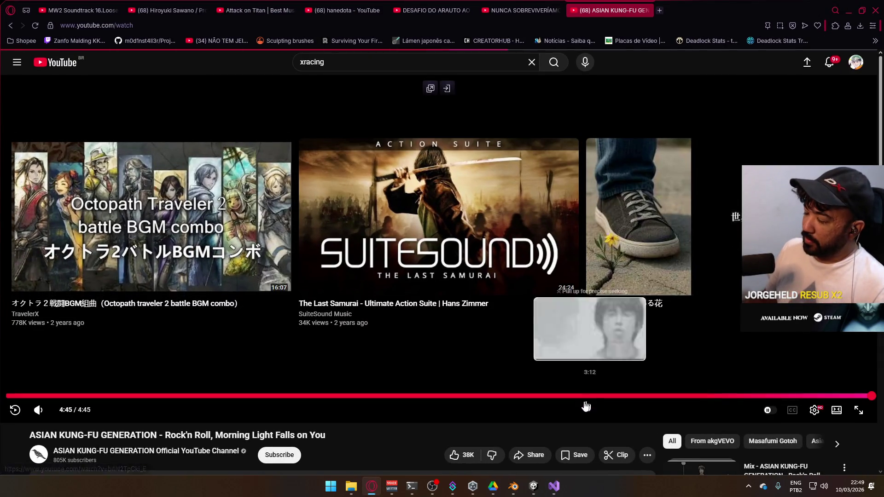
pyautogui.click(372, 486)
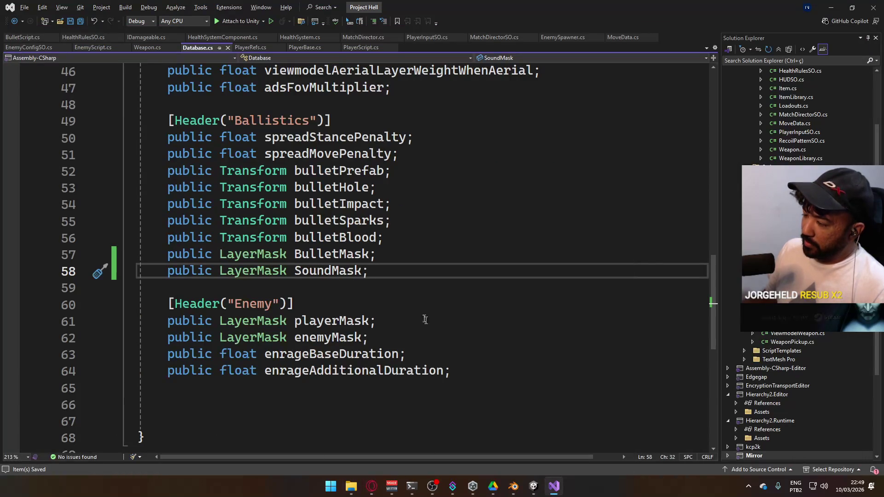
# - Review PlayerScript and the loud-orb loop in BulletScript.cs, then bring Unity to the front
pyautogui.scroll(6, 439, 341)
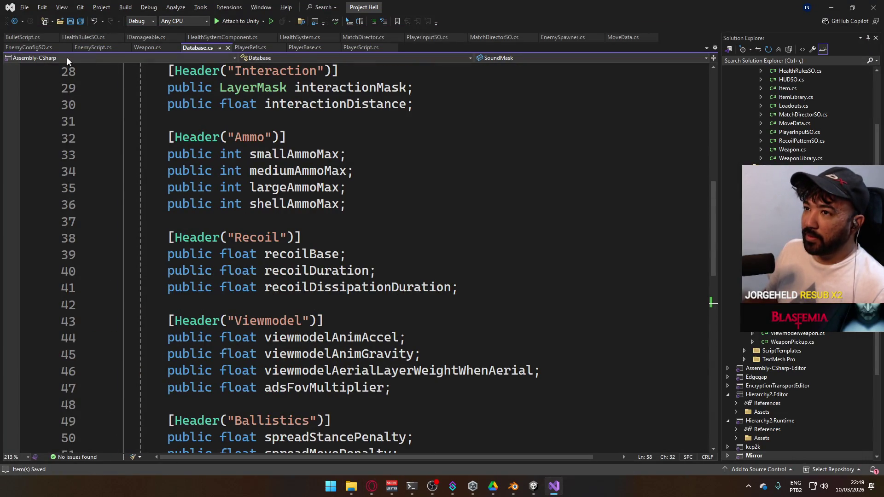
pyautogui.click(361, 47)
pyautogui.scroll(5, 530, 302)
pyautogui.scroll(10, 531, 302)
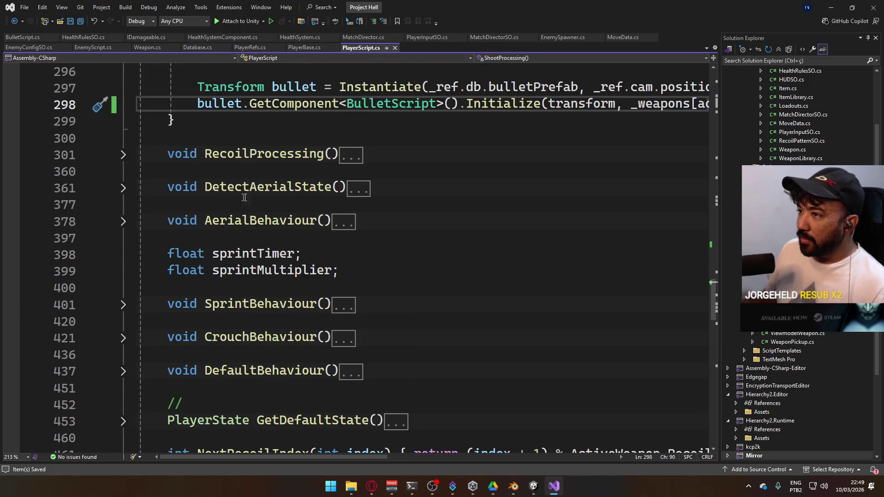
pyautogui.scroll(2, 502, 239)
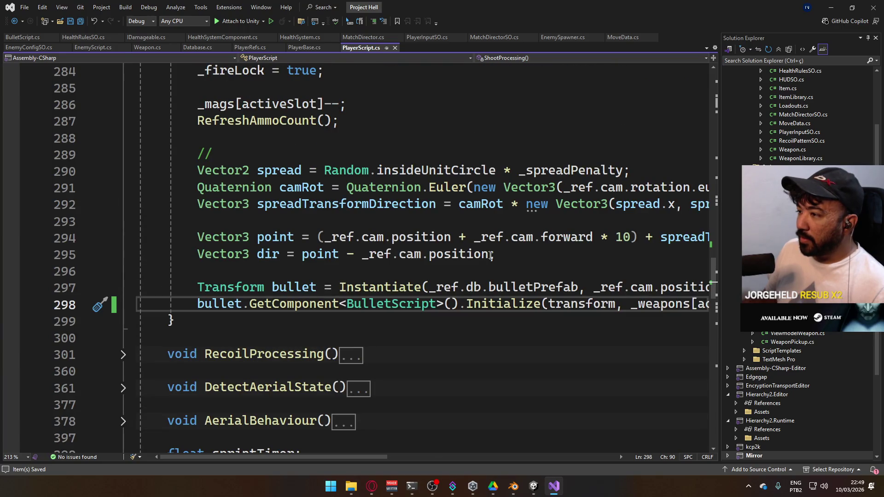
pyautogui.click(24, 37)
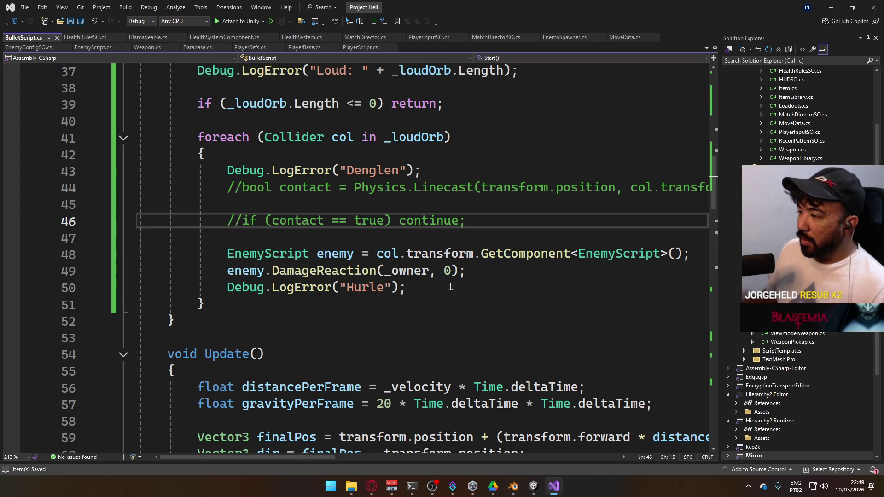
pyautogui.scroll(1, 448, 286)
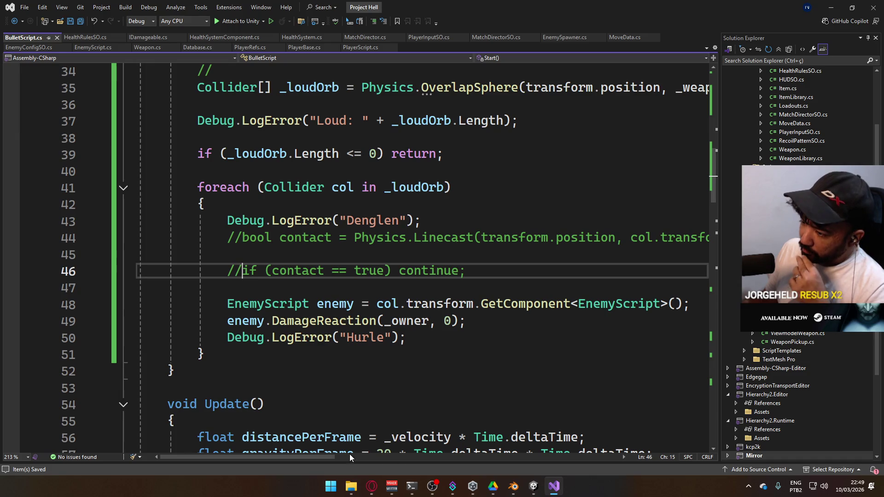
pyautogui.moveTo(332, 457)
pyautogui.mouseDown()
pyautogui.moveTo(390, 441)
pyautogui.moveTo(468, 438)
pyautogui.moveTo(301, 396)
pyautogui.mouseUp()
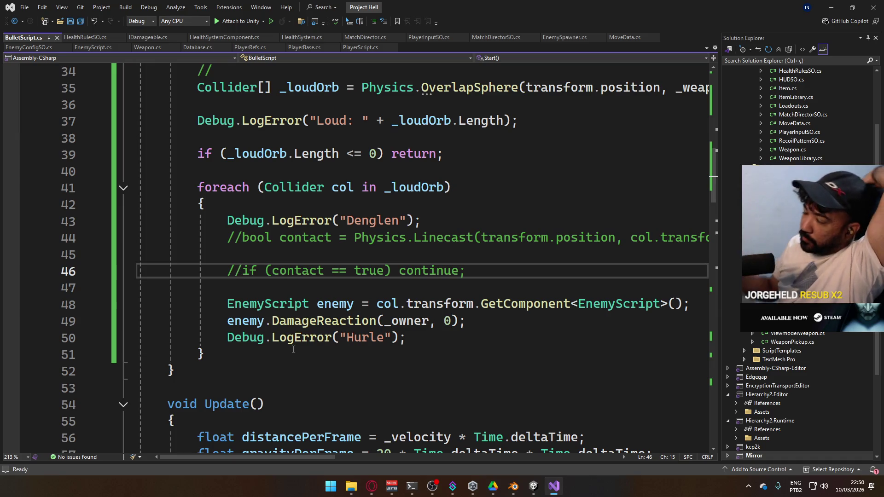
pyautogui.scroll(-8, 217, 335)
pyautogui.scroll(-2, 218, 361)
pyautogui.scroll(9, 218, 362)
pyautogui.scroll(2, 230, 352)
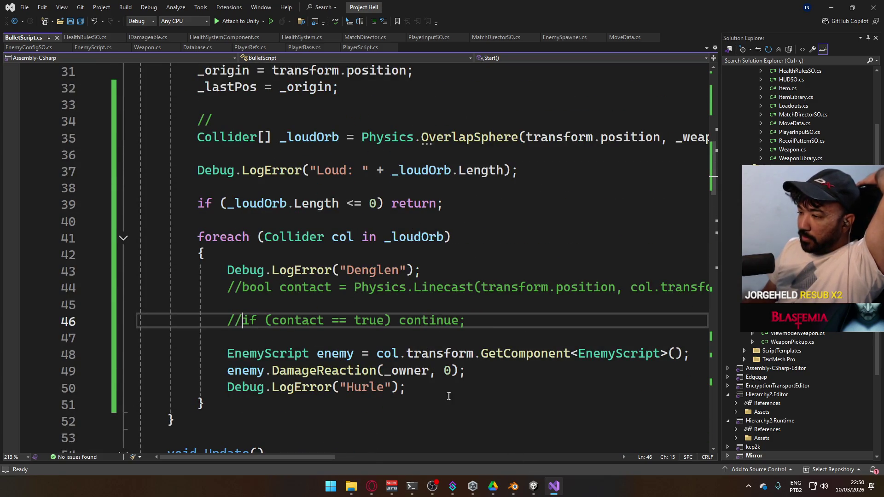
pyautogui.click(534, 485)
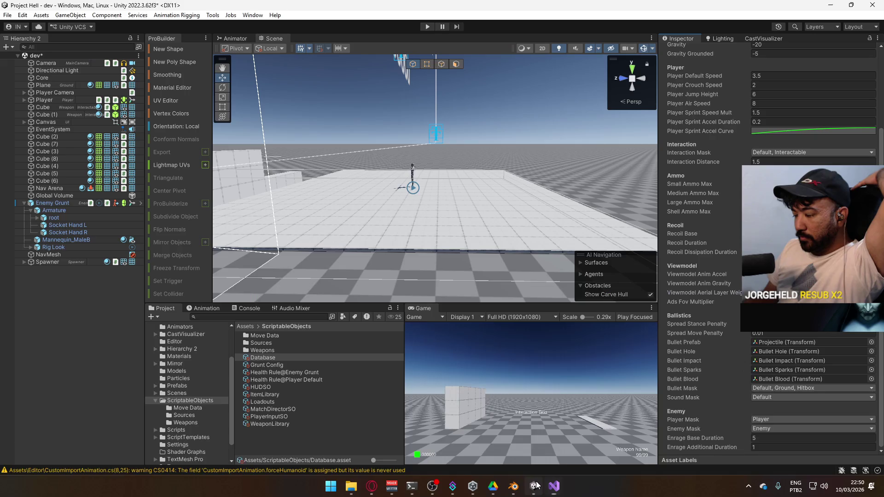
# - Enter play mode, take control of the player, and switch to the AK
pyautogui.click(427, 27)
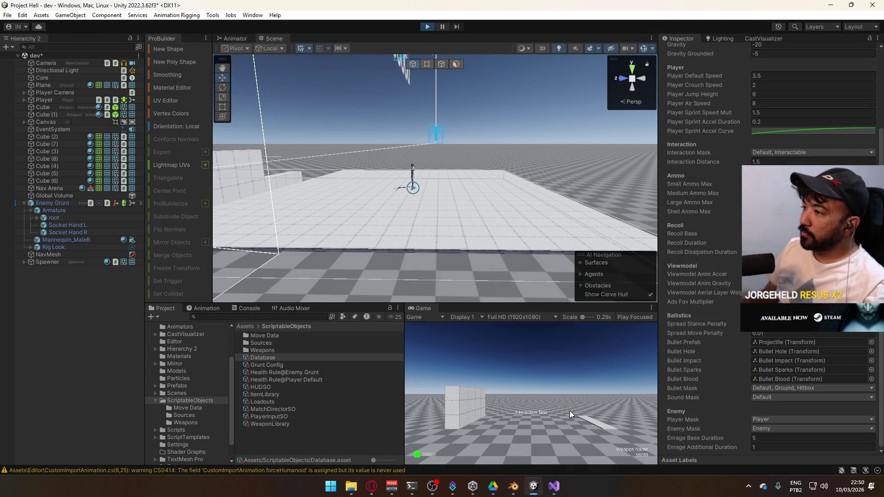
pyautogui.click(565, 393)
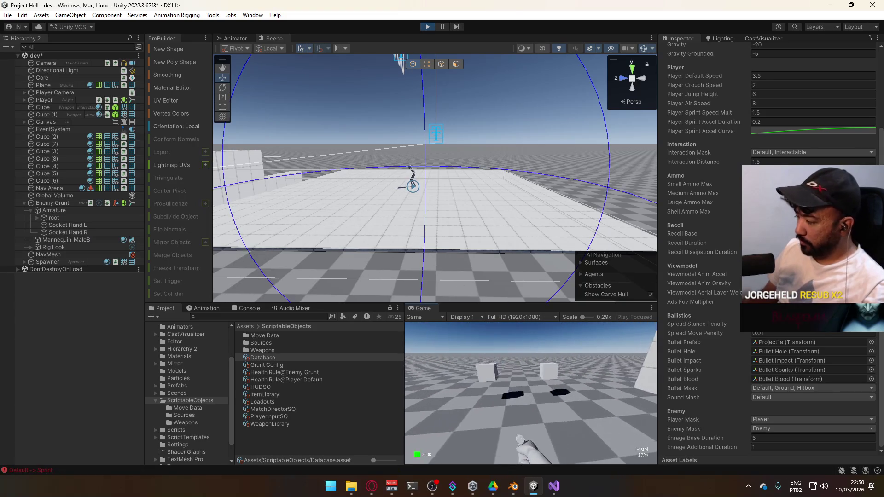
pyautogui.press('3')
pyautogui.press('super')
pyautogui.press('Escape')
pyautogui.press('super')
# - Shoot the wall and the Enemy Grunt, select Health Rule@Enemy Grunt (Base Health 210), and stop playing
pyautogui.click(561, 363)
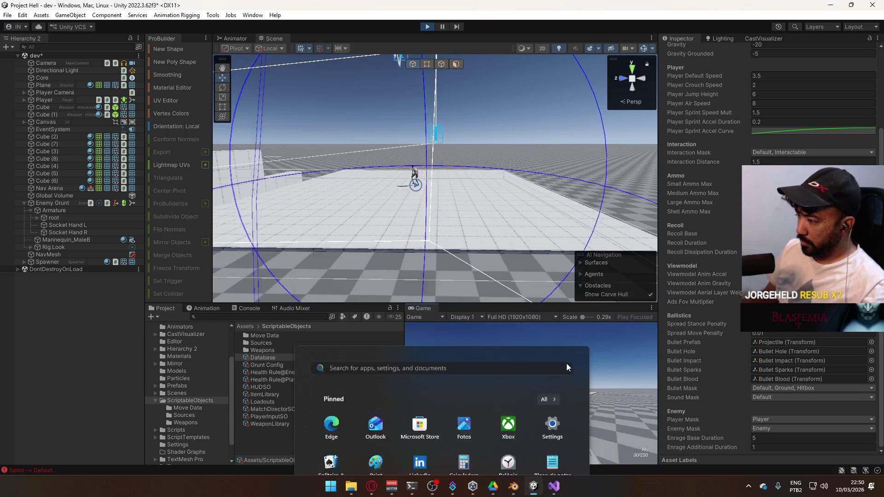
pyautogui.click(567, 363)
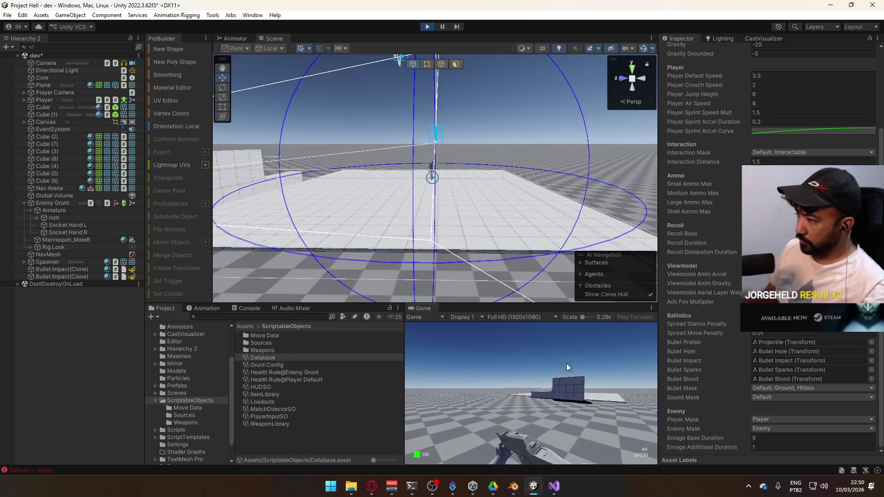
pyautogui.click(567, 363)
pyautogui.click(566, 363)
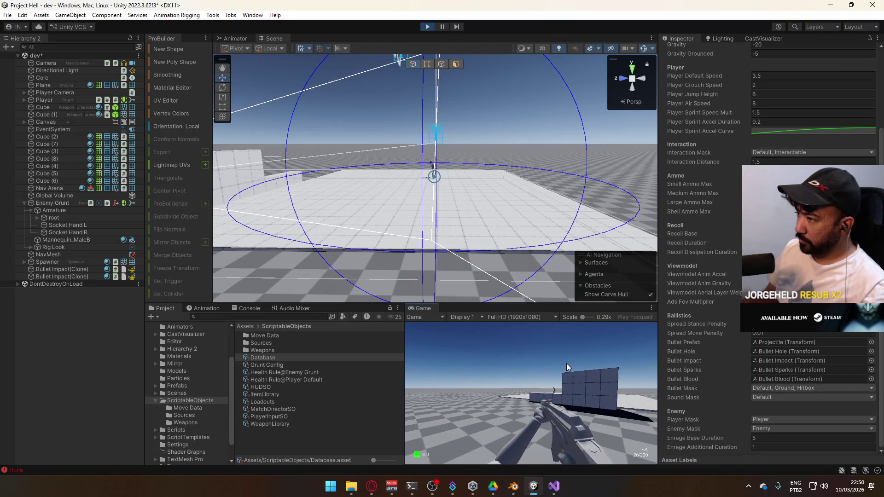
pyautogui.click(566, 364)
pyautogui.press('d')
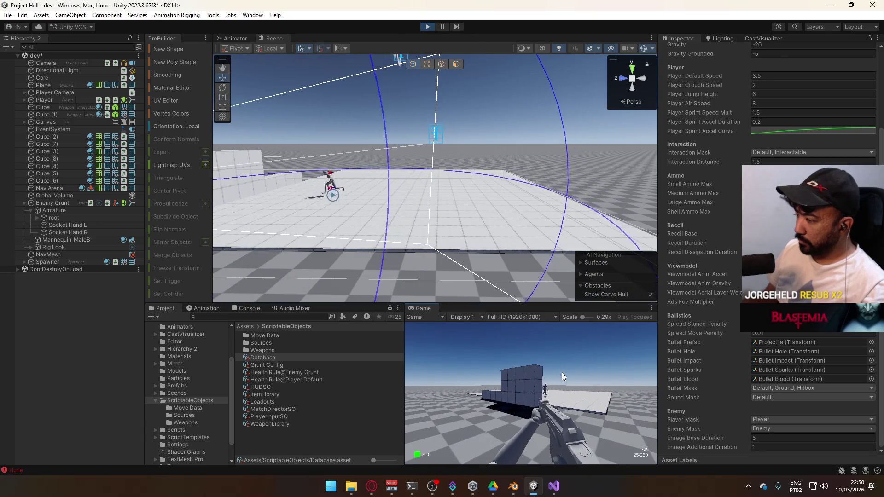
pyautogui.press('d')
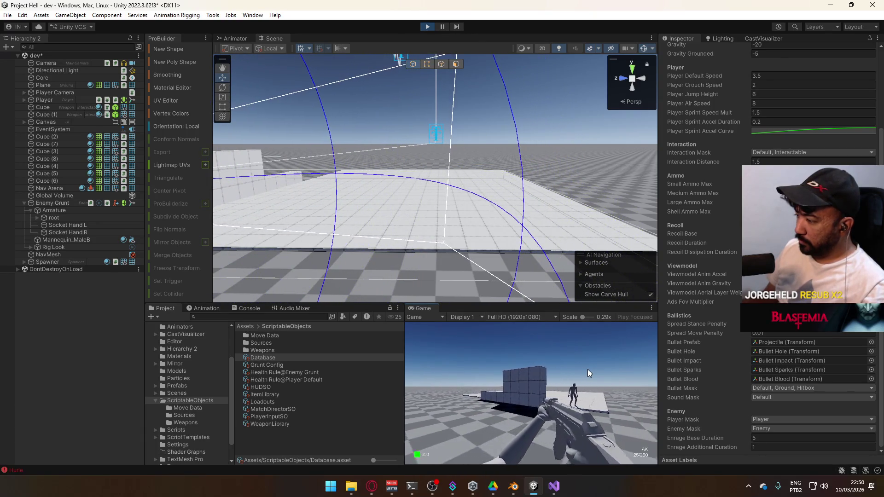
pyautogui.click(516, 375)
pyautogui.click(344, 373)
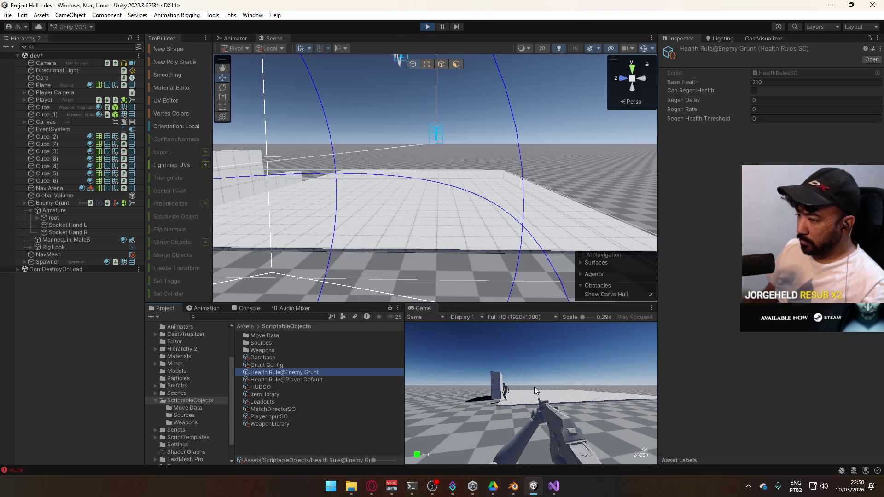
pyautogui.click(428, 27)
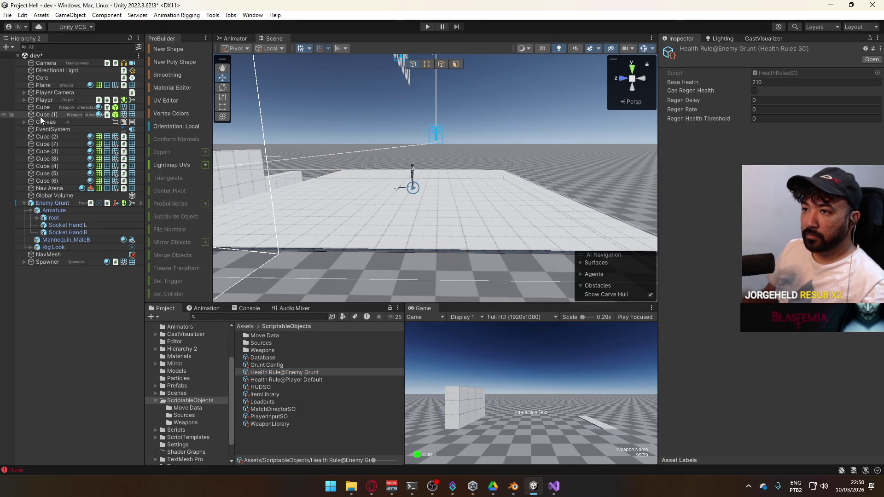
# - Select Core, start play mode again, and move the player toward the cubes and enemies
pyautogui.click(51, 77)
pyautogui.click(426, 27)
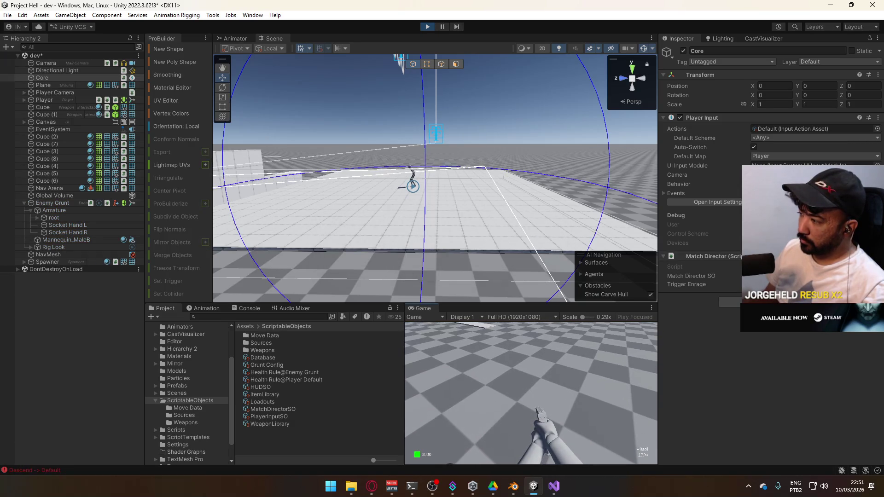
pyautogui.click(464, 352)
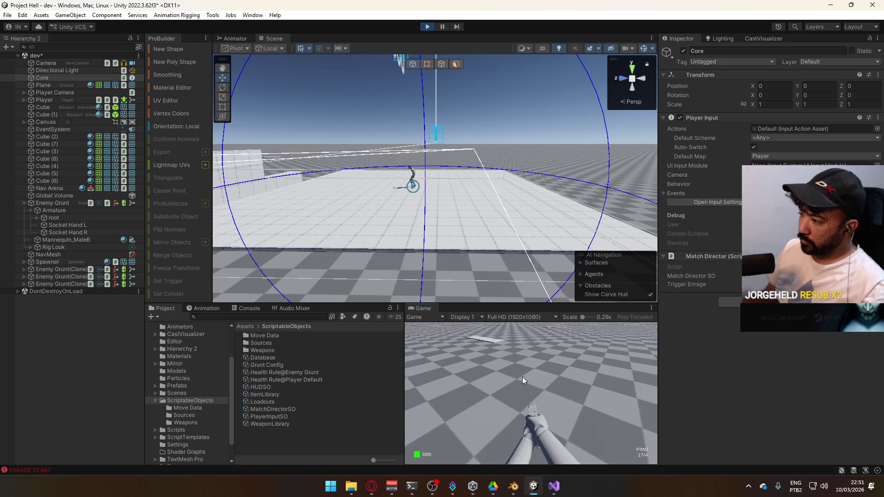
pyautogui.press('super')
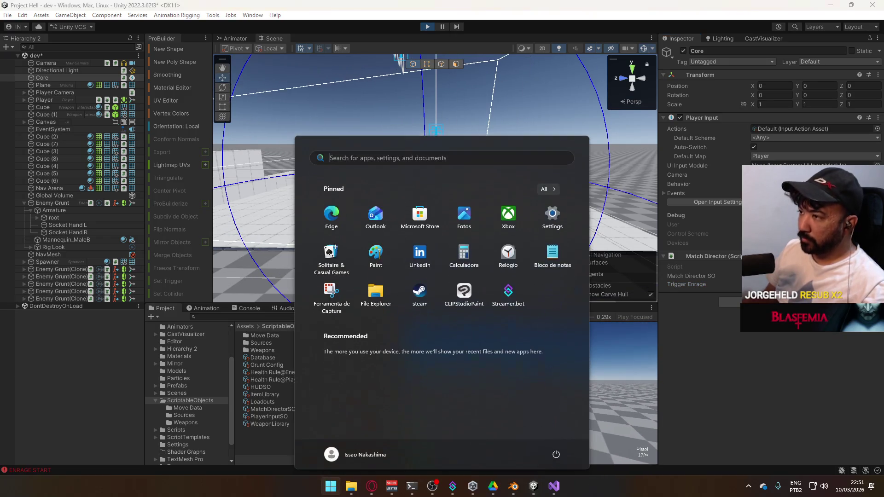
pyautogui.press('super')
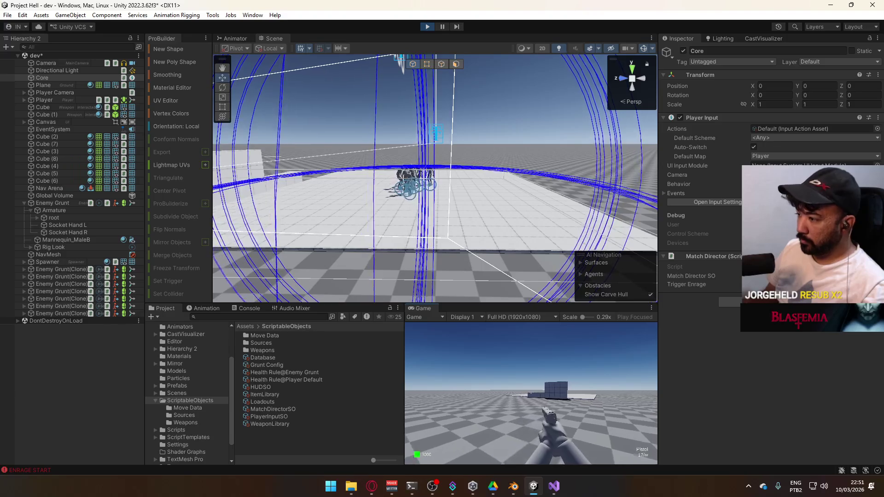
pyautogui.hotkey('shift', 'w')
pyautogui.press('w')
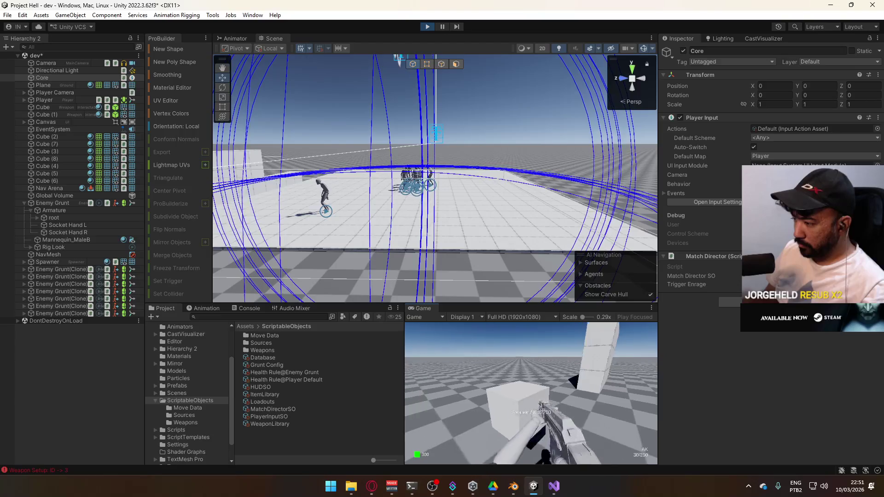
pyautogui.press('super')
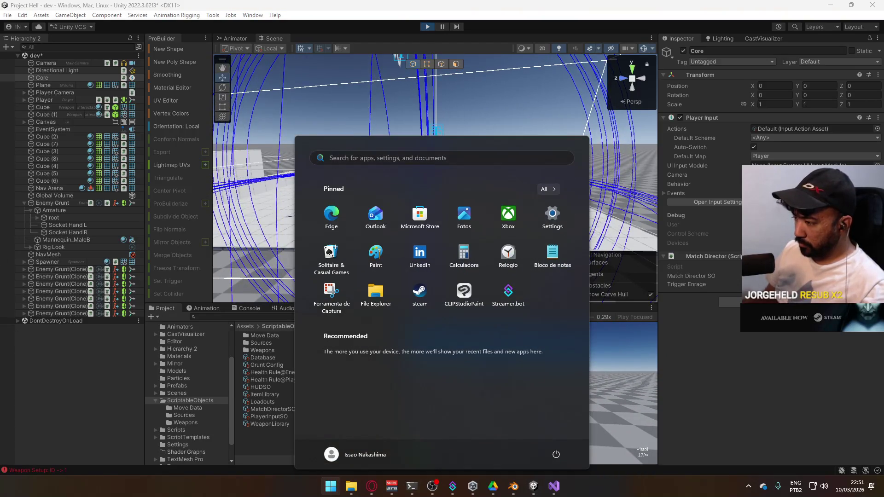
pyautogui.press('super')
pyautogui.press('super')
pyautogui.press('super')
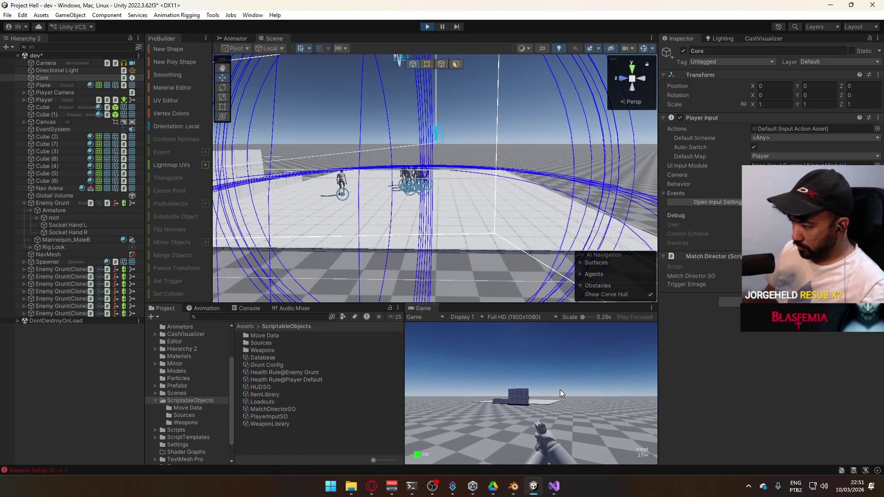
# - Shoot the Enemy Grunts with the pistol, then the AK, and return to Visual Studio
pyautogui.click(520, 399)
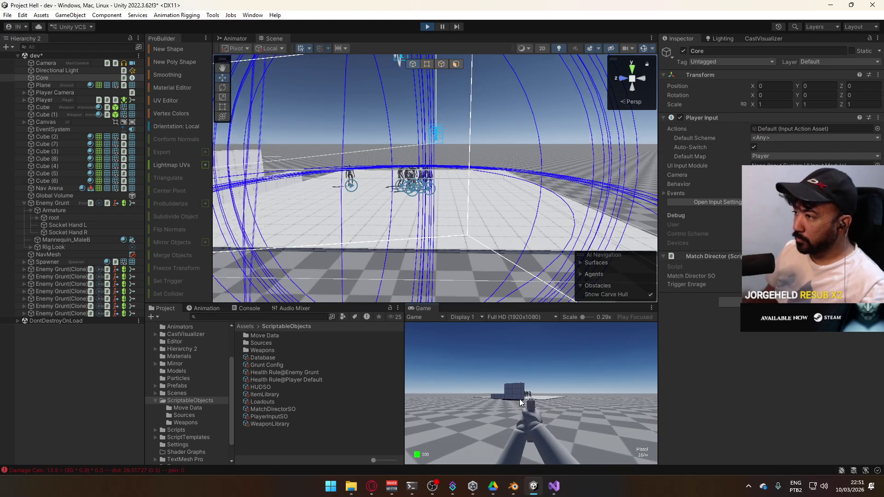
pyautogui.click(516, 404)
pyautogui.click(513, 400)
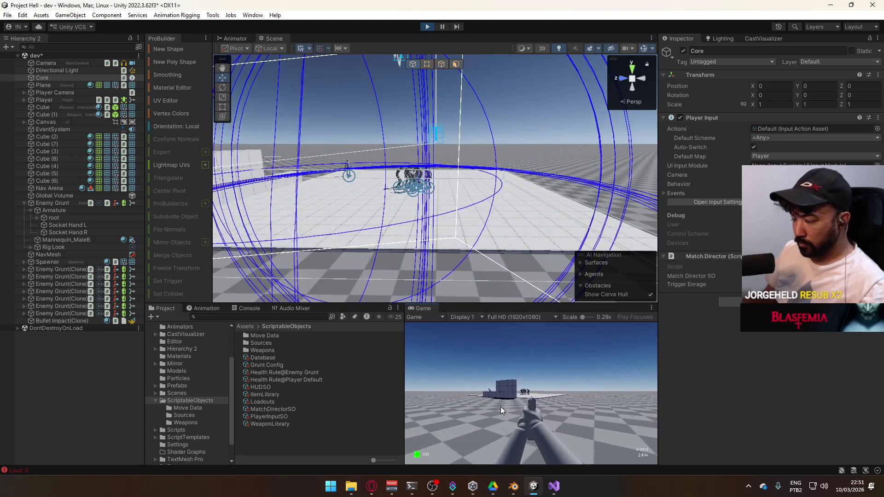
pyautogui.click(460, 396)
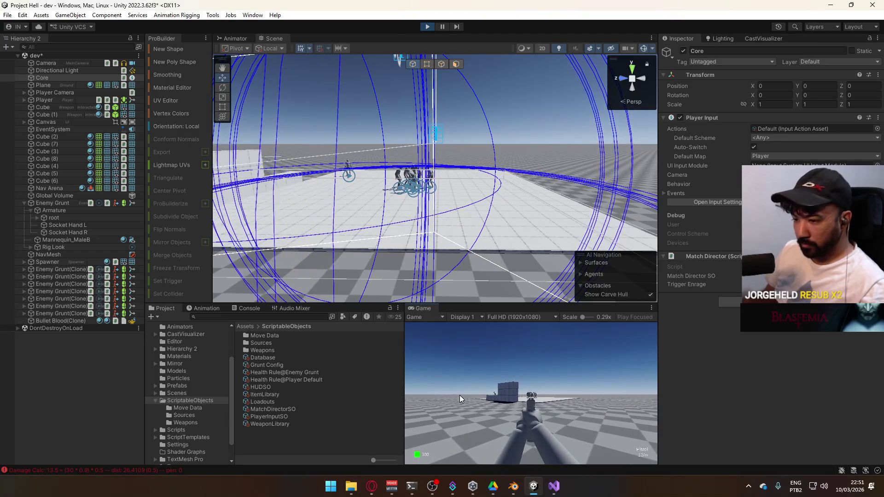
pyautogui.press('2')
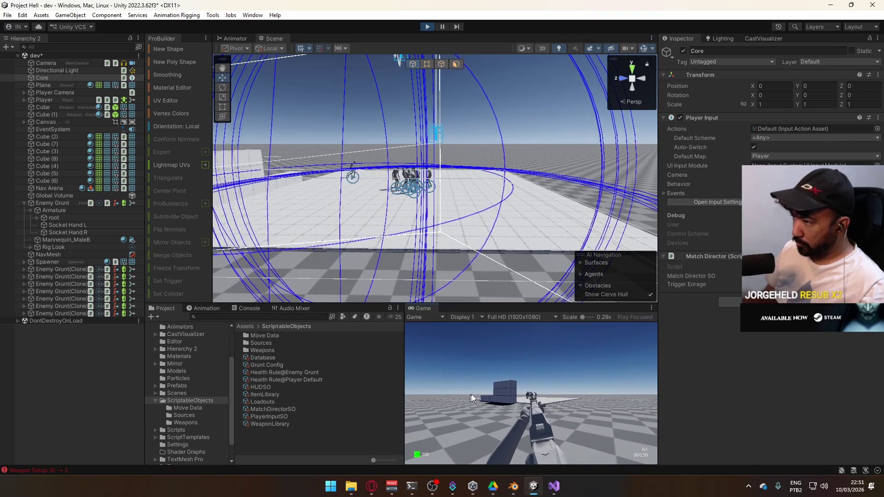
pyautogui.click(549, 398)
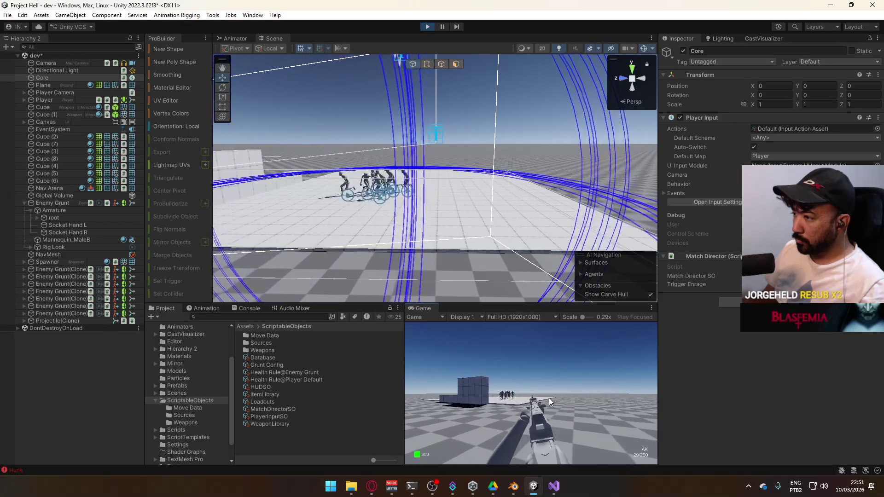
pyautogui.press('c')
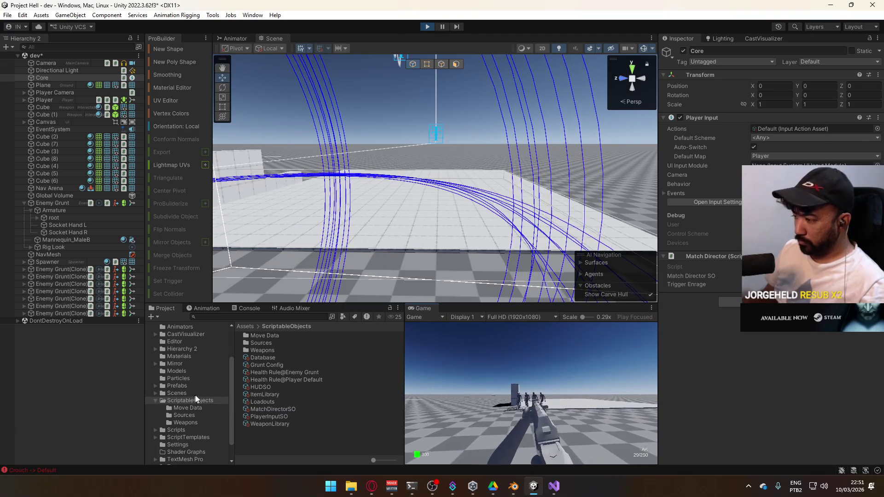
pyautogui.press('super')
pyautogui.press('Escape')
pyautogui.hotkey('ctrl', 'p')
pyautogui.click(555, 487)
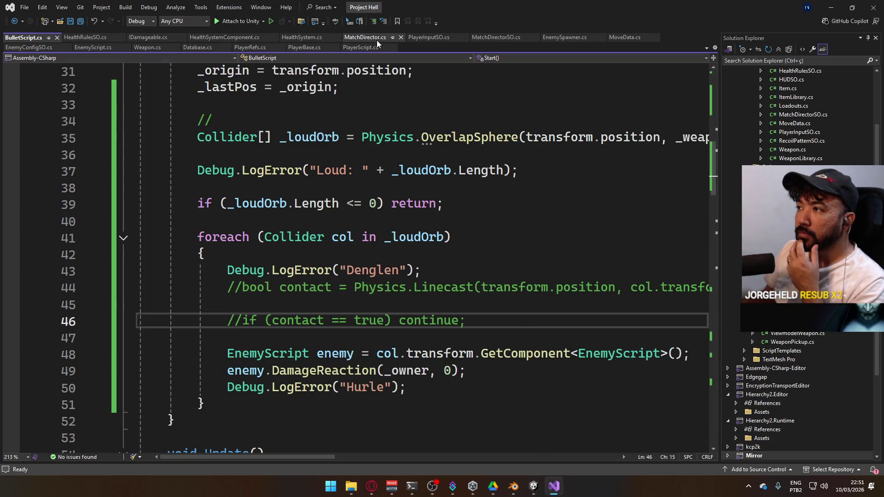
# - Read through EnemyScript.cs's DamageReaction code and expand the collapsed SearchForPlayers method
pyautogui.click(94, 48)
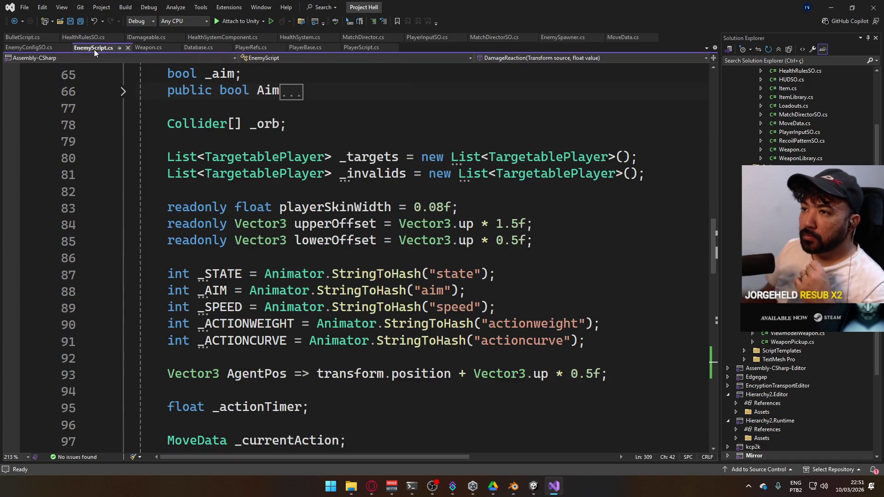
pyautogui.scroll(-15, 383, 237)
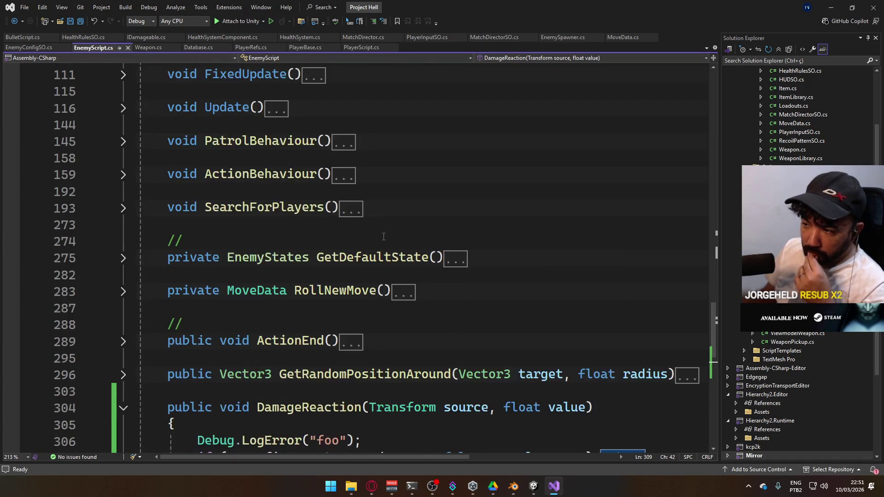
pyautogui.scroll(-3, 384, 237)
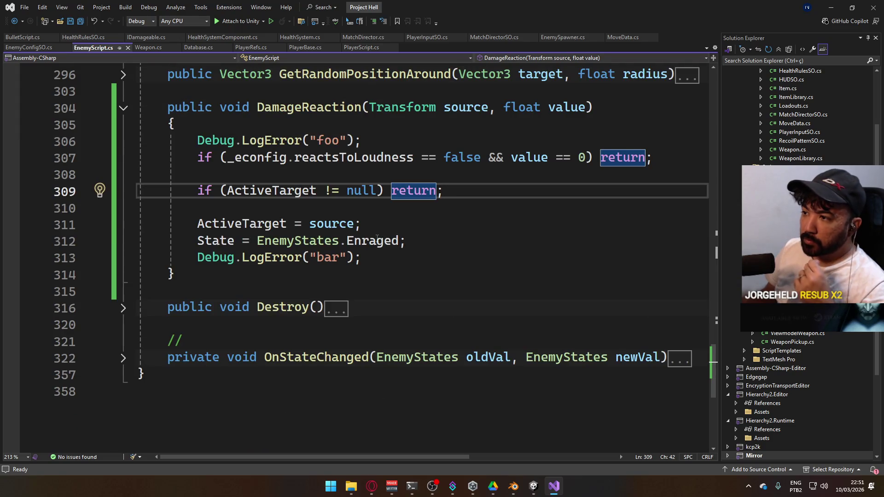
pyautogui.scroll(1, 432, 223)
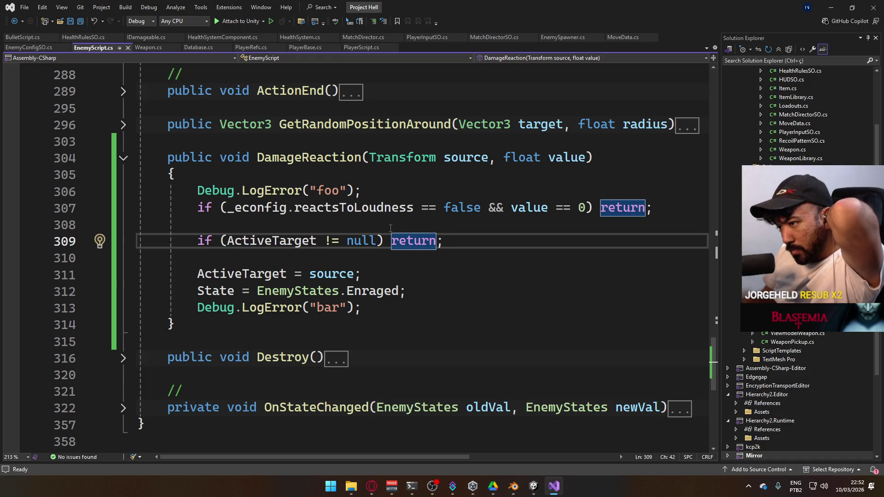
pyautogui.scroll(-2, 391, 229)
pyautogui.scroll(7, 391, 231)
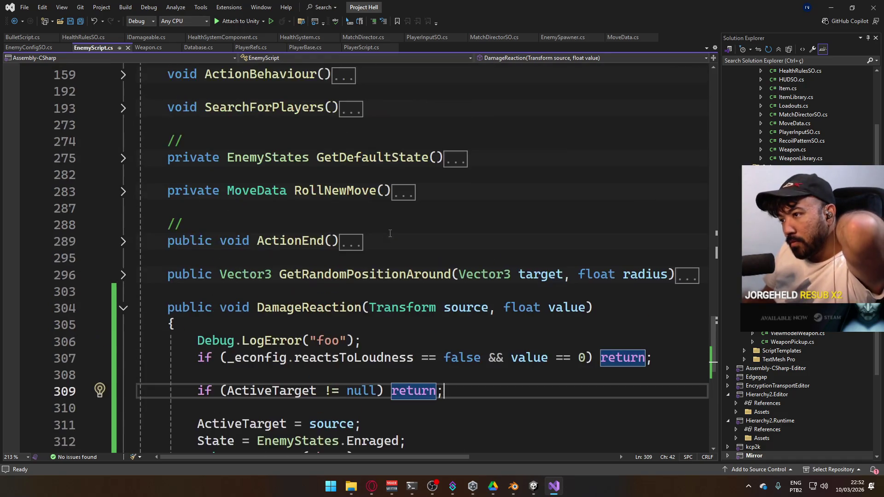
pyautogui.scroll(5, 391, 234)
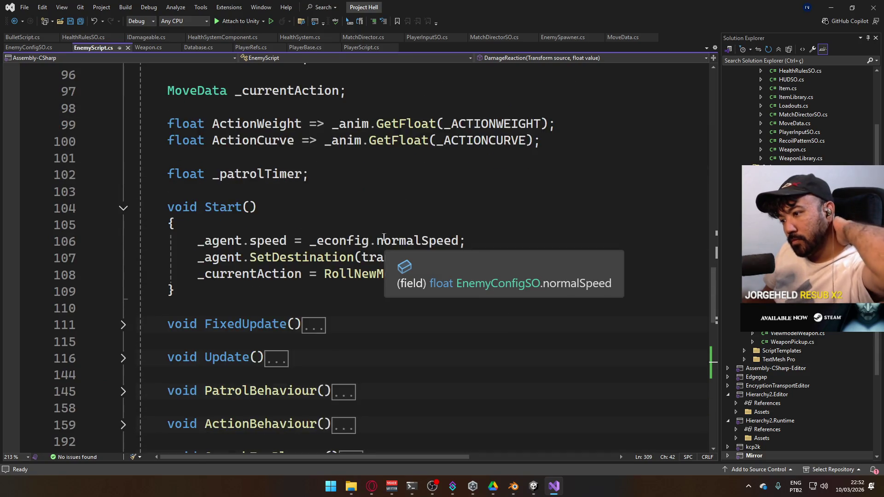
pyautogui.scroll(-3, 322, 257)
pyautogui.scroll(-4, 239, 215)
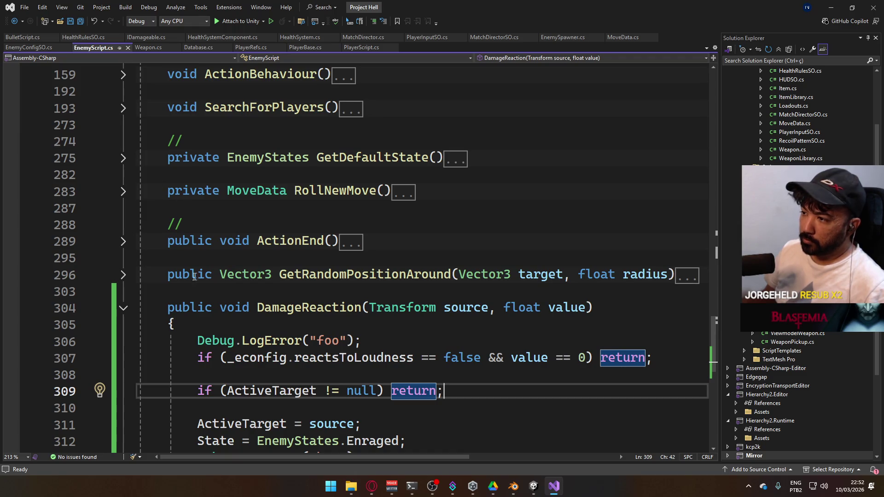
pyautogui.scroll(-4, 224, 283)
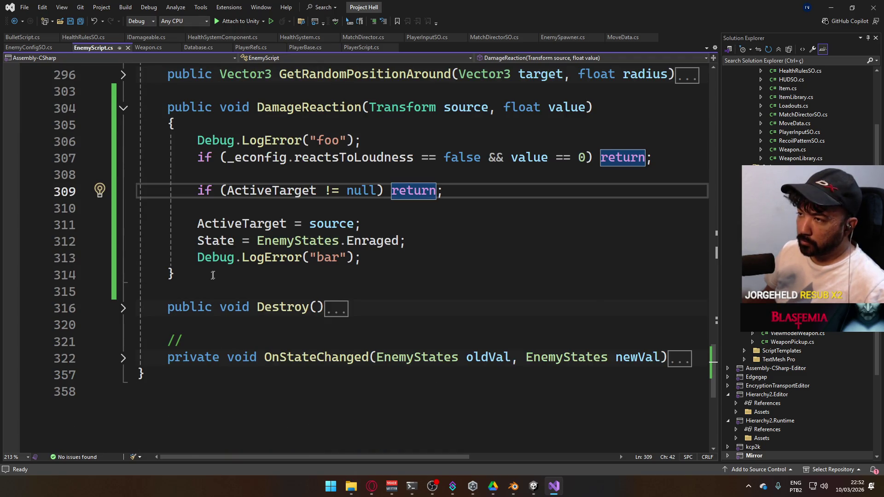
pyautogui.scroll(6, 214, 274)
pyautogui.scroll(1, 215, 271)
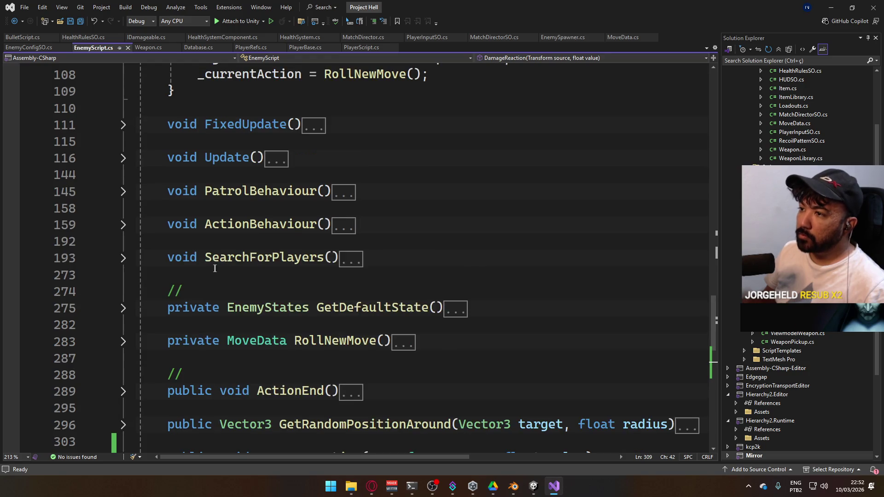
pyautogui.click(124, 257)
pyautogui.scroll(-3, 385, 267)
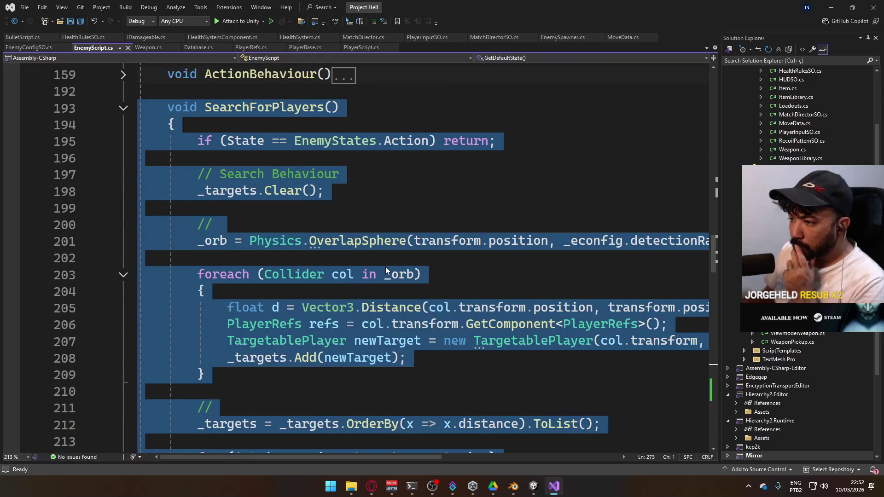
# - Read through SearchForPlayers in EnemyScript.cs and jump to the ActiveTarget property definition
pyautogui.click(385, 266)
pyautogui.scroll(-2, 406, 269)
pyautogui.scroll(-3, 495, 278)
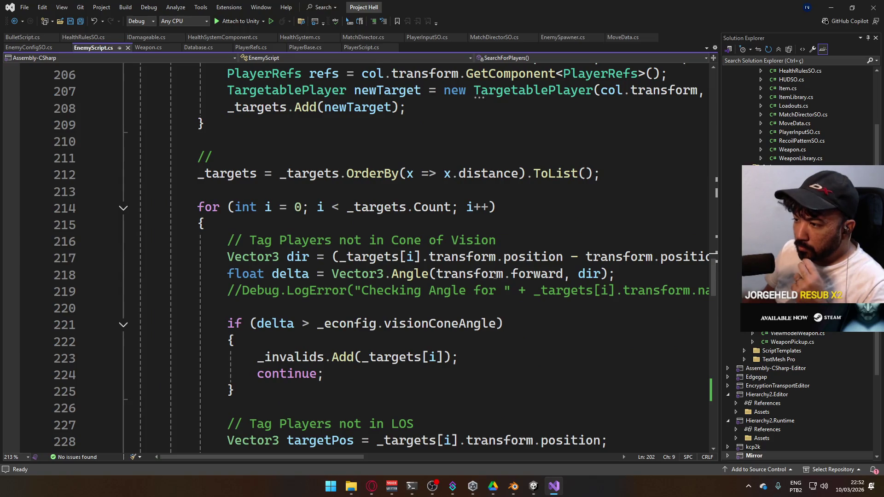
pyautogui.scroll(-7, 495, 276)
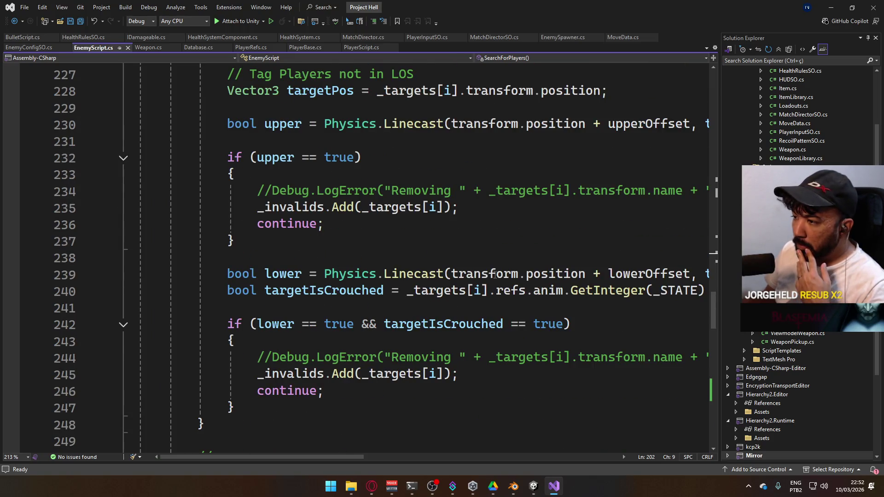
pyautogui.scroll(-7, 488, 239)
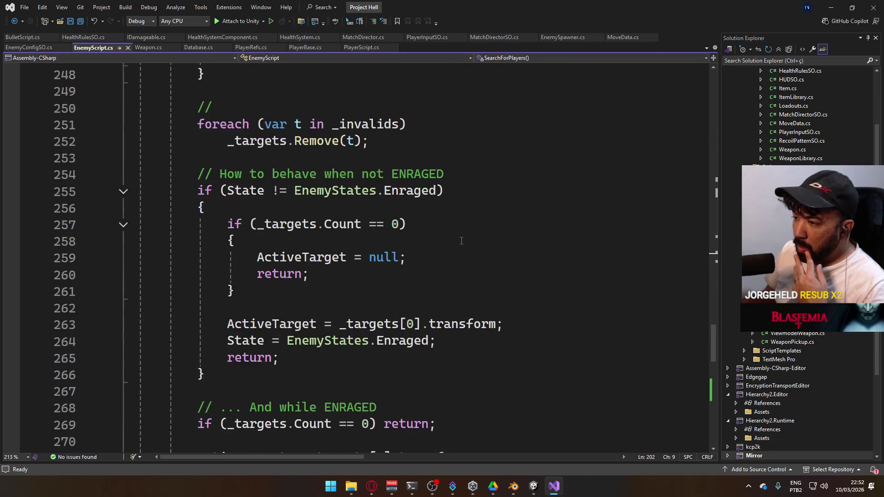
pyautogui.scroll(-2, 461, 241)
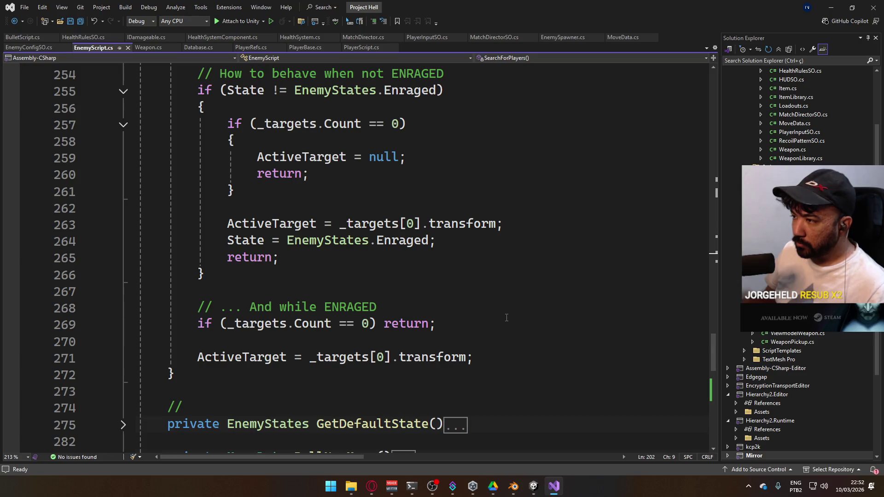
pyautogui.keyDown('ctrl'); pyautogui.click(260, 356); pyautogui.keyUp('ctrl')
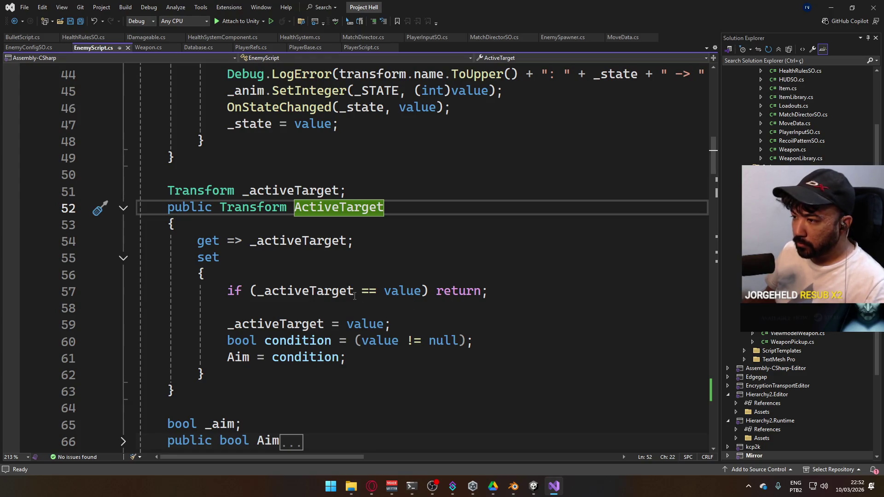
pyautogui.scroll(-15, 453, 265)
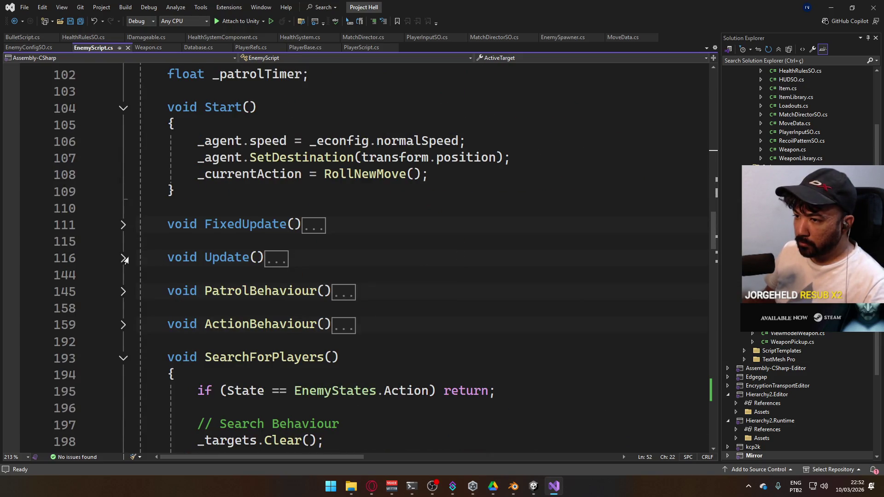
# - Expand the Update method and read where it sets the destination and triggers actions
pyautogui.click(124, 258)
pyautogui.scroll(-5, 124, 258)
pyautogui.click(369, 258)
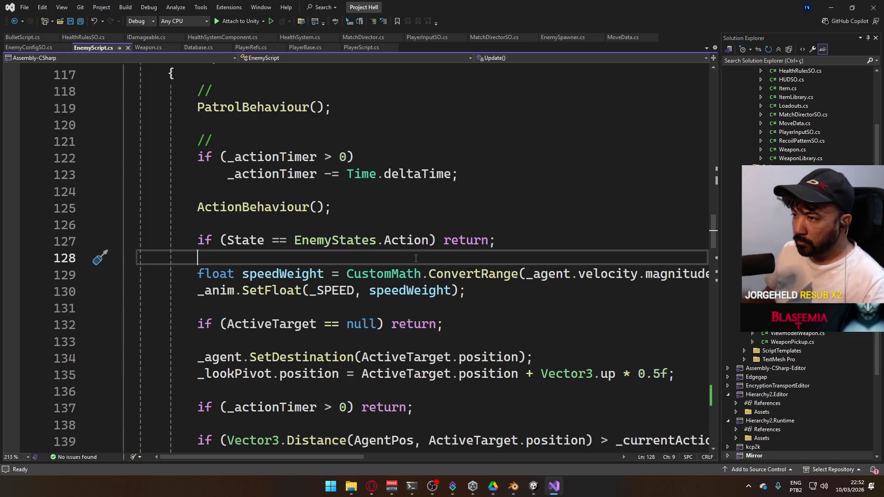
pyautogui.scroll(-2, 358, 254)
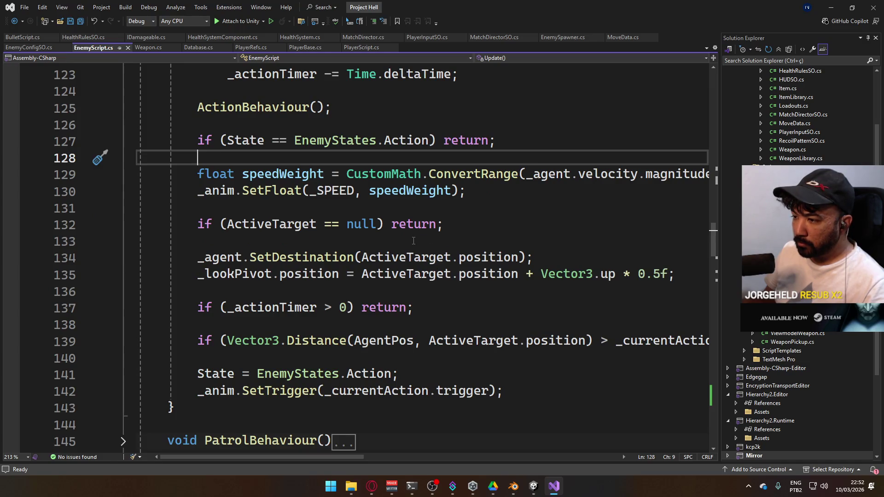
pyautogui.scroll(-1, 412, 241)
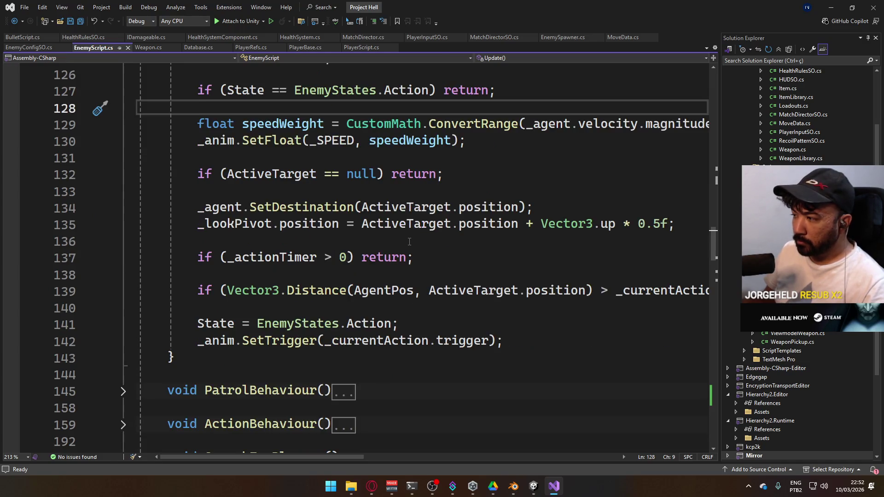
pyautogui.moveTo(322, 457)
pyautogui.mouseDown()
pyautogui.moveTo(422, 449)
pyautogui.moveTo(314, 427)
pyautogui.mouseUp()
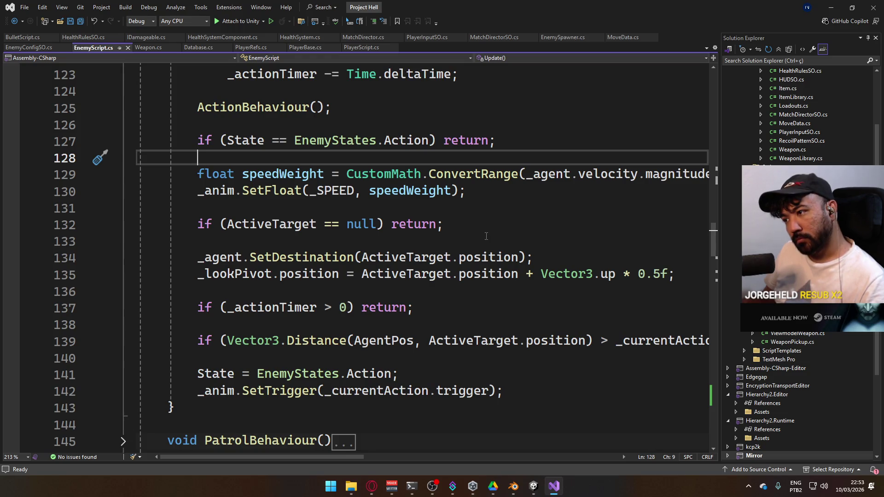
pyautogui.click(533, 486)
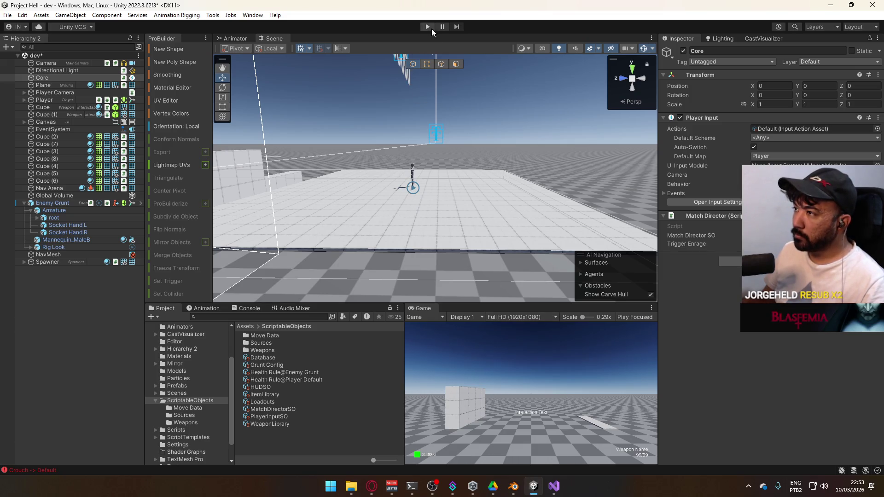
# - Enter play mode, walk to the cube wall with W, switch to the AK with 1, and fire
pyautogui.click(430, 26)
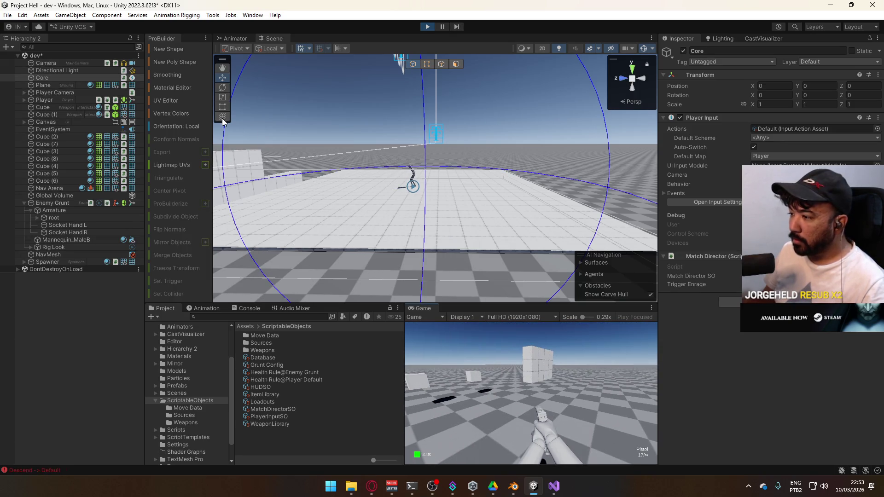
pyautogui.press('super')
pyautogui.press('super')
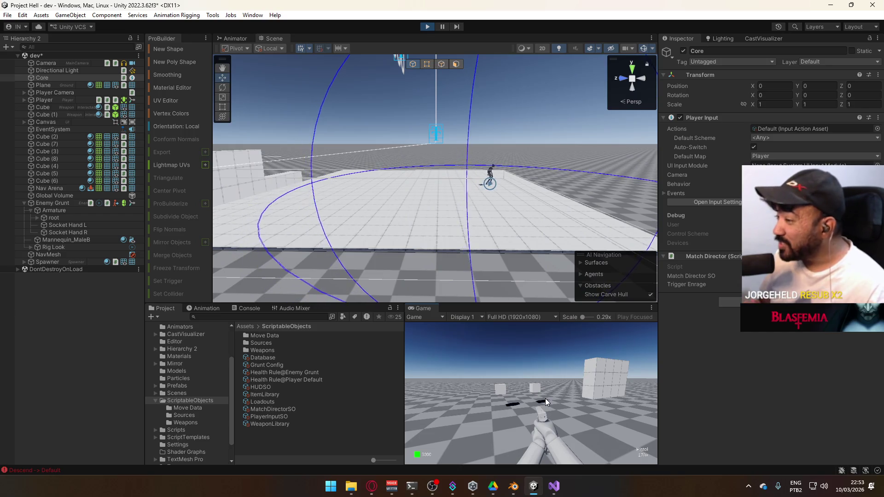
pyautogui.press('w')
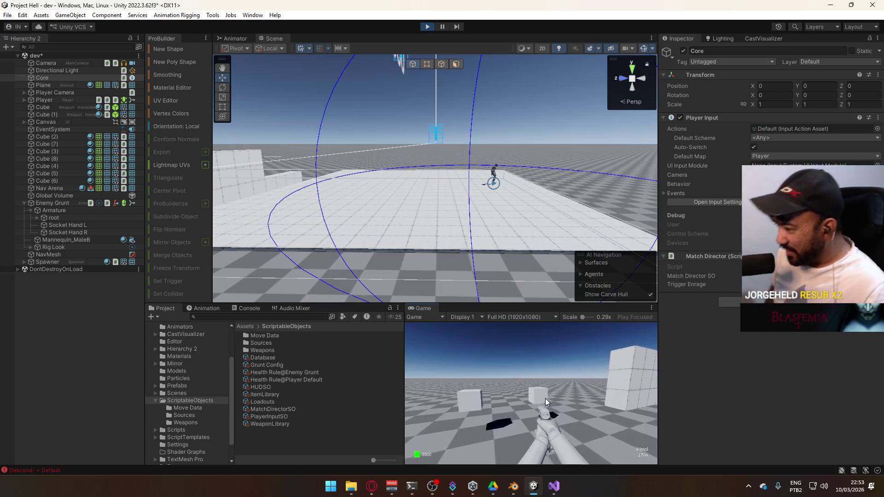
pyautogui.press('1')
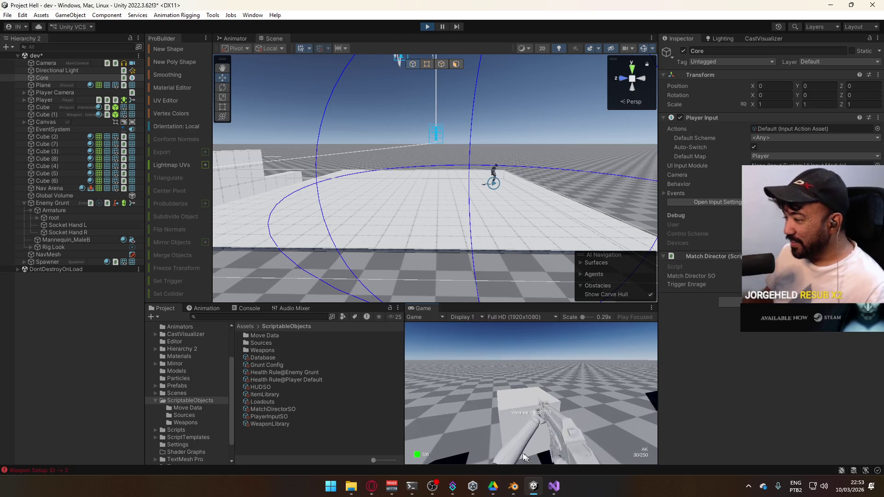
pyautogui.press('w')
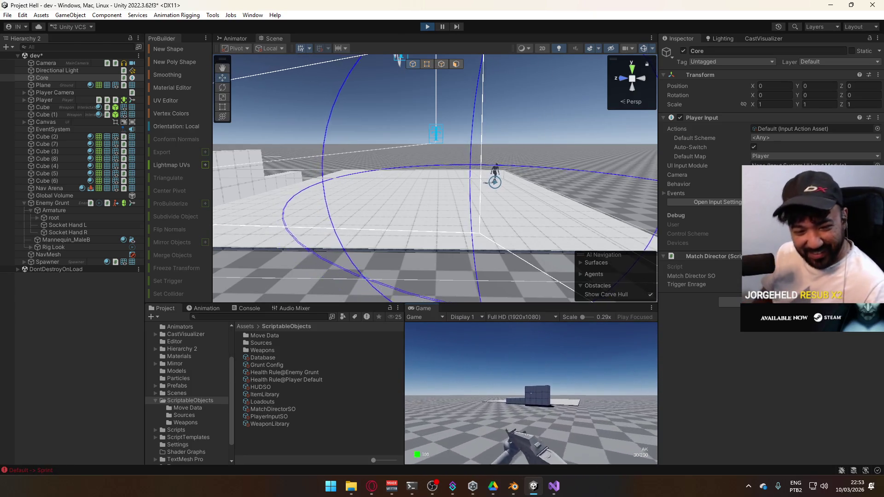
pyautogui.press('w')
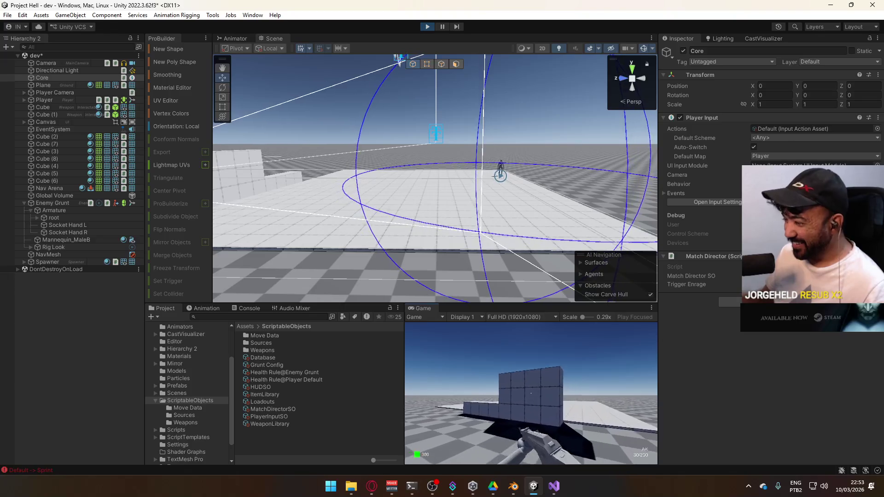
pyautogui.press('super')
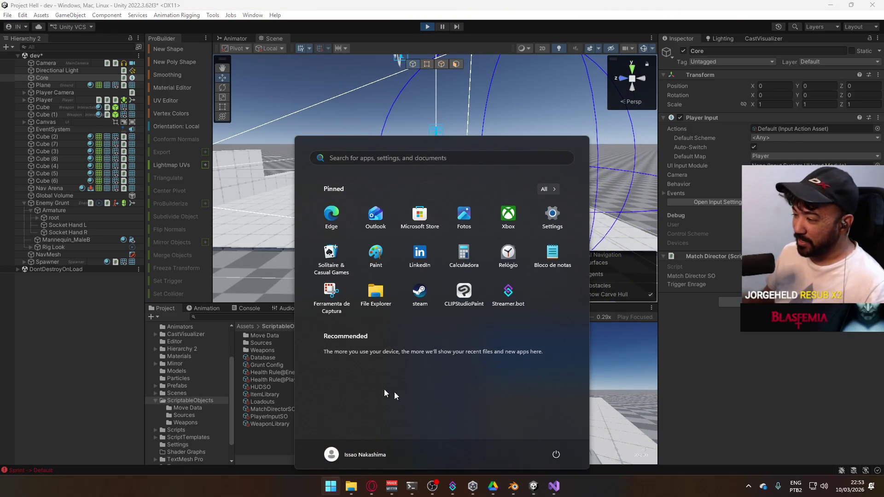
pyautogui.press('super')
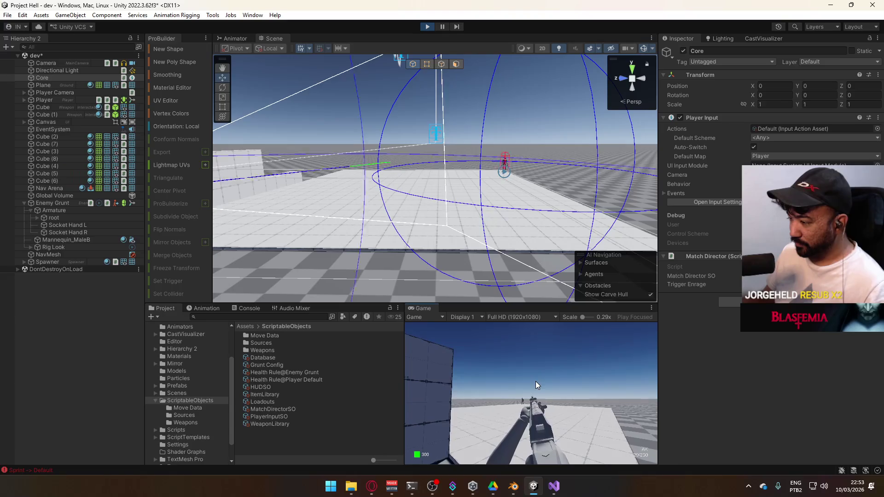
pyautogui.click(523, 363)
# - Select Enemy Grunt and scroll its Inspector to the Health System's EnemyScript.DamageReaction event
pyautogui.press('w')
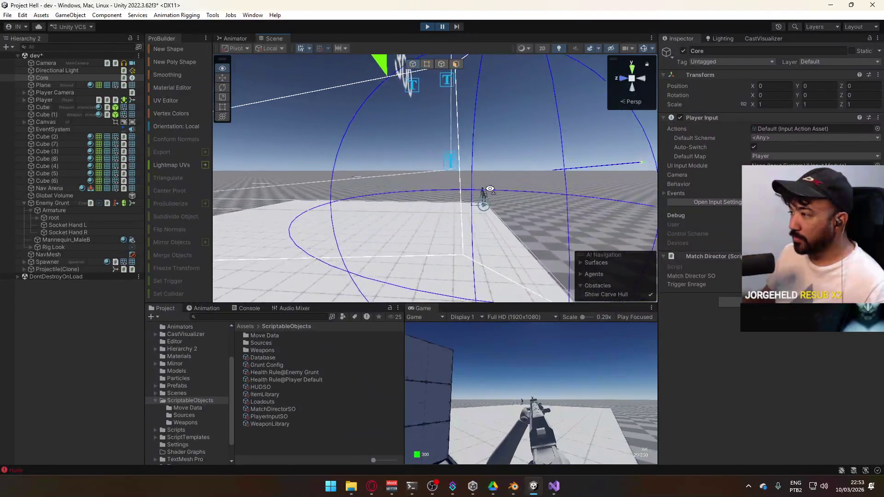
pyautogui.click(486, 197)
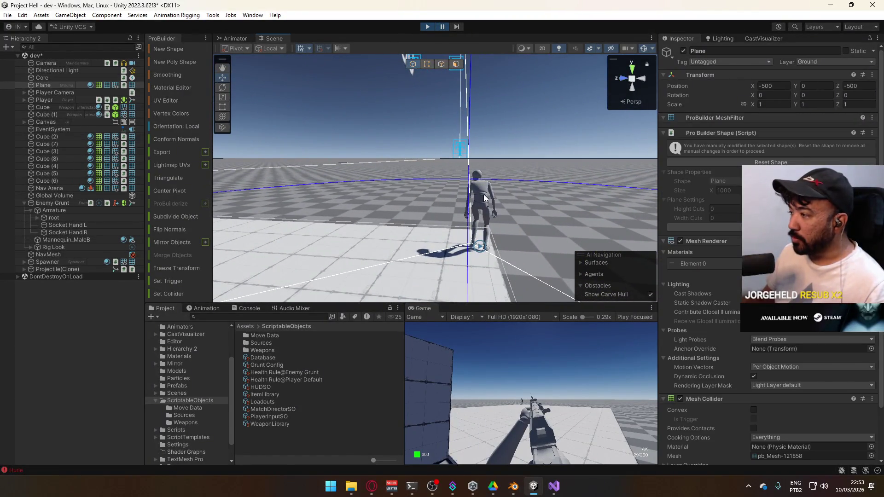
pyautogui.click(55, 203)
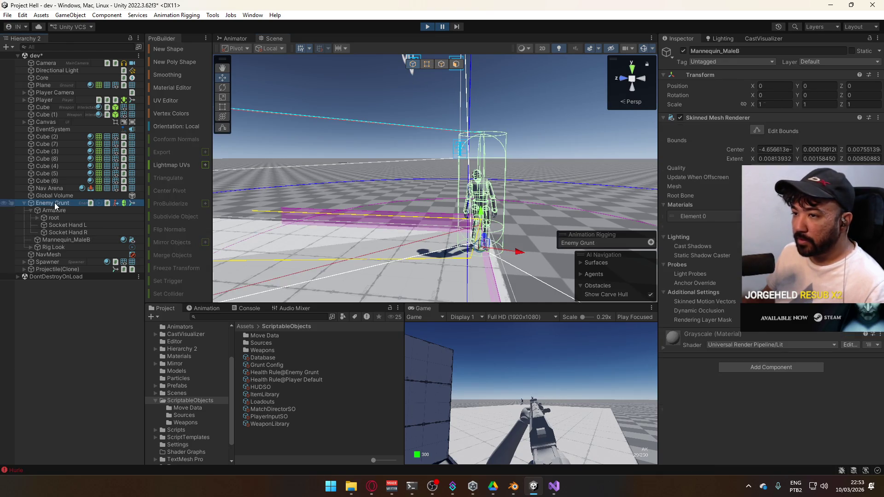
pyautogui.scroll(-10, 769, 249)
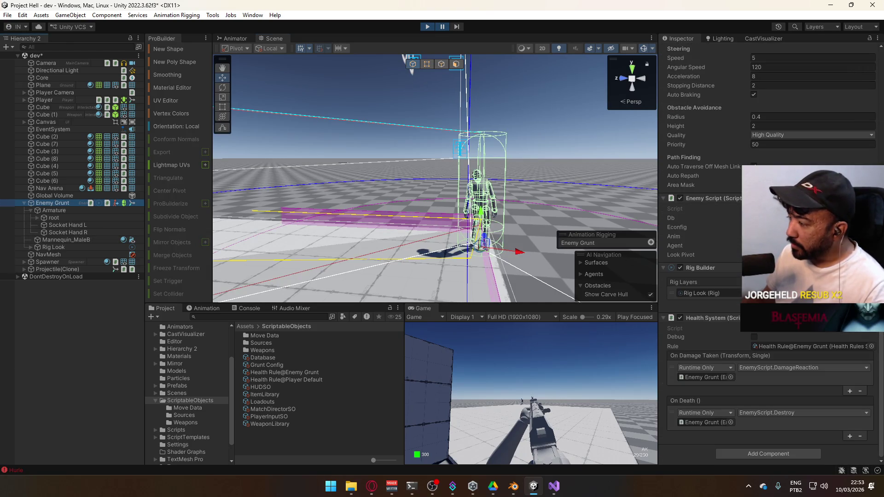
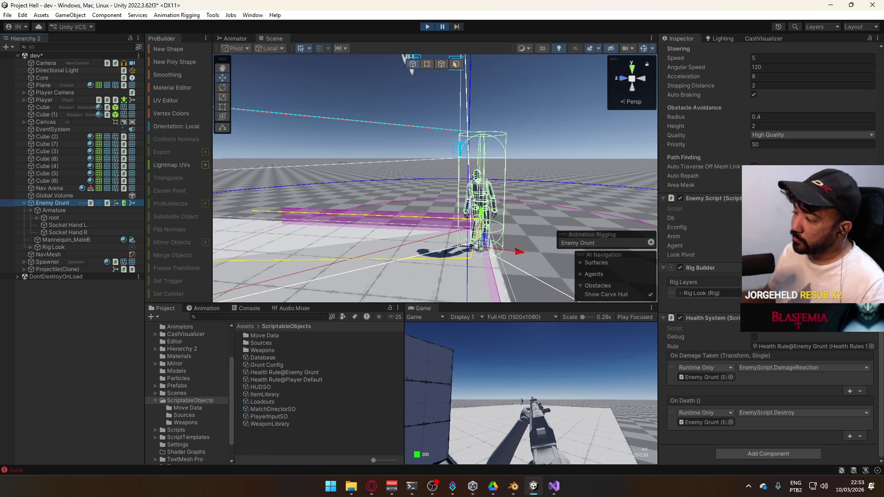
# - Orbit the Scene view and switch the Enemy Grunt's Inspector to Debug mode
pyautogui.moveTo(582, 187)
pyautogui.mouseDown()
pyautogui.moveTo(261, 184)
pyautogui.moveTo(507, 195)
pyautogui.moveTo(559, 172)
pyautogui.moveTo(625, 193)
pyautogui.moveTo(512, 209)
pyautogui.moveTo(448, 150)
pyautogui.moveTo(253, 172)
pyautogui.mouseUp()
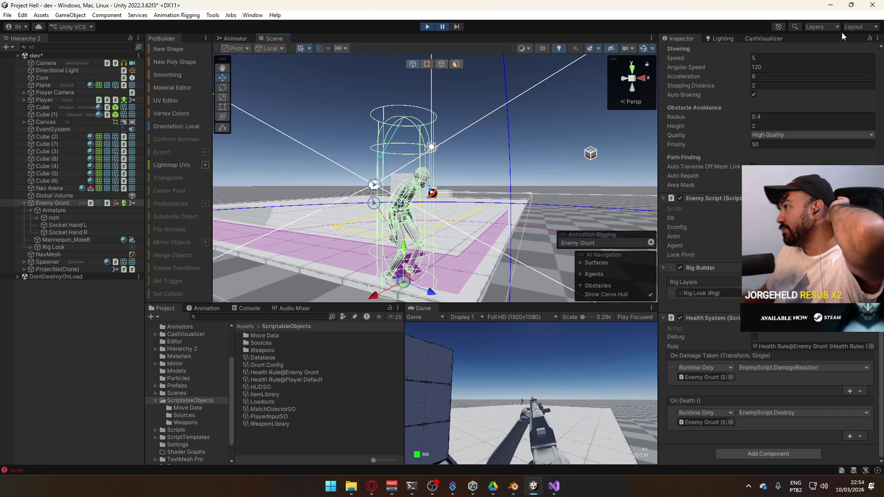
pyautogui.click(878, 38)
pyautogui.click(727, 82)
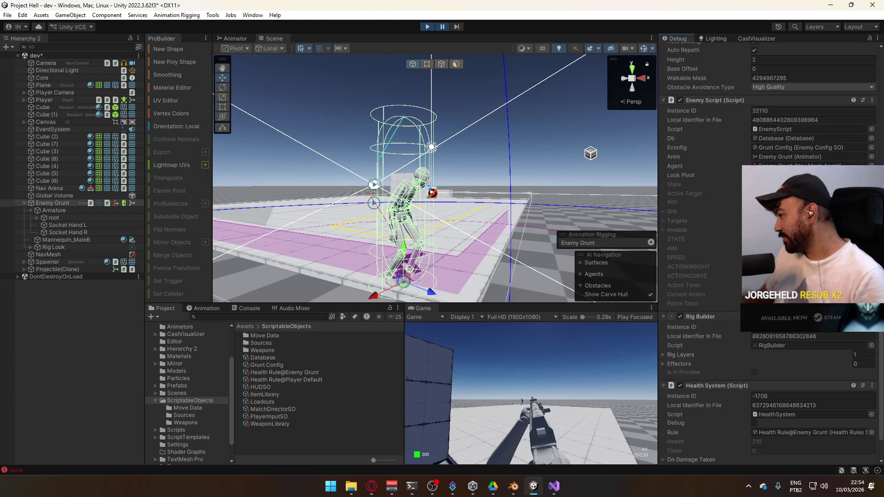
# - Step the paused game forward seventeen frames to watch the grunt attack
pyautogui.scroll(-2, 769, 231)
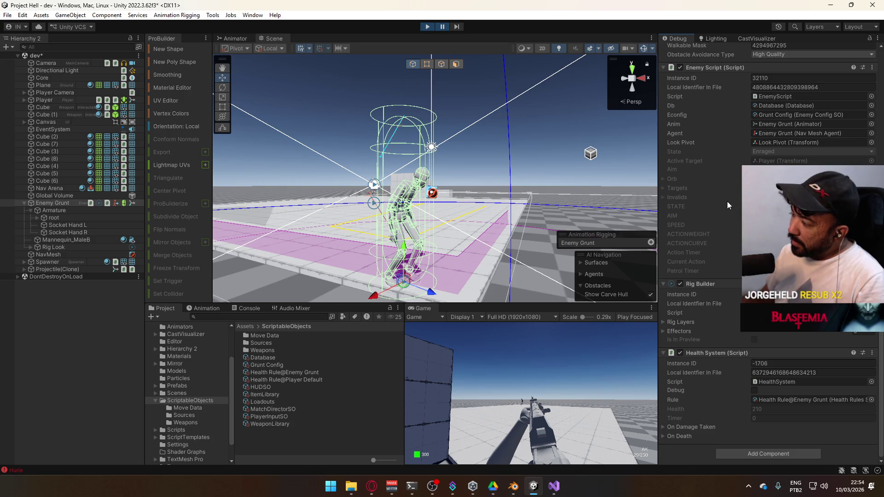
pyautogui.scroll(3, 729, 196)
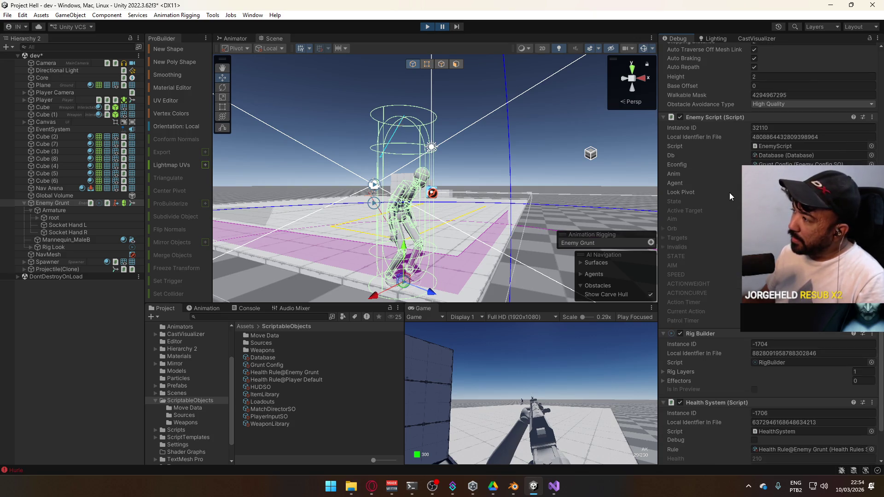
pyautogui.scroll(6, 729, 193)
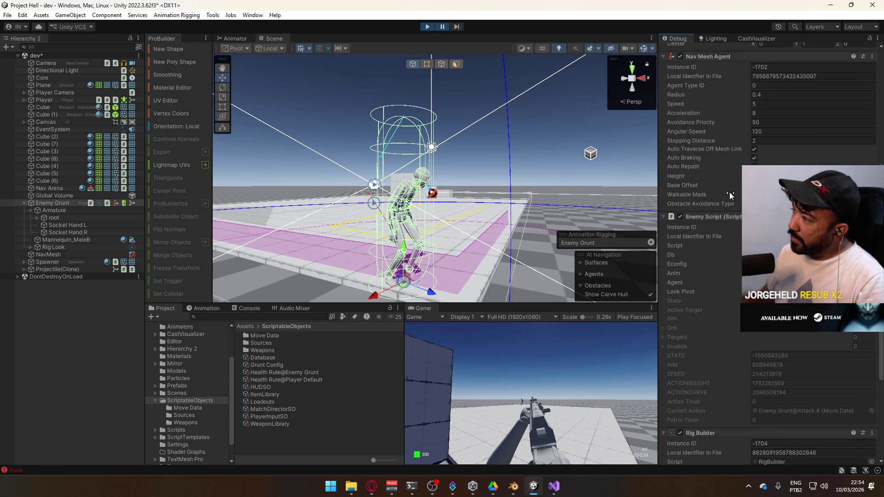
pyautogui.click(458, 27)
pyautogui.click(457, 26)
pyautogui.click(457, 27)
pyautogui.click(457, 27)
pyautogui.click(457, 27)
pyautogui.click(457, 26)
pyautogui.click(457, 26)
pyautogui.click(457, 26)
pyautogui.click(457, 27)
pyautogui.click(457, 27)
pyautogui.click(457, 26)
pyautogui.click(457, 27)
pyautogui.click(457, 27)
pyautogui.click(457, 27)
pyautogui.click(457, 27)
pyautogui.click(457, 27)
pyautogui.click(456, 26)
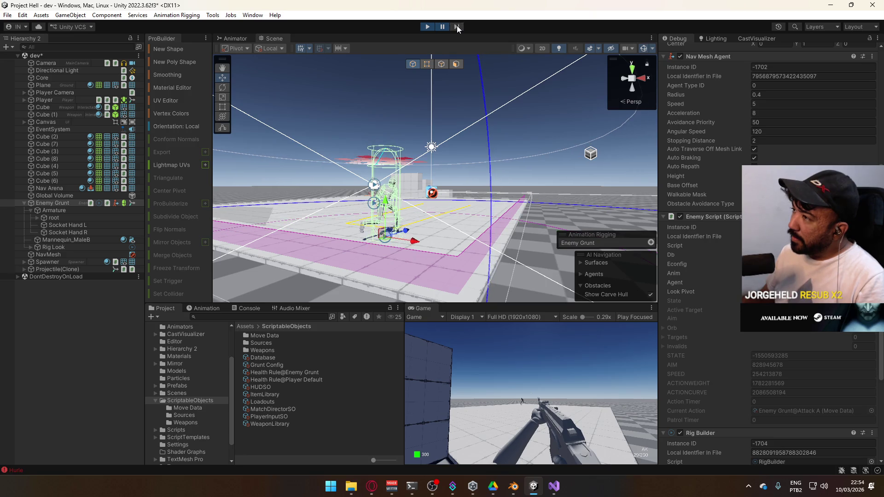
# - Resume the game, then stop and restart Play mode
pyautogui.click(447, 26)
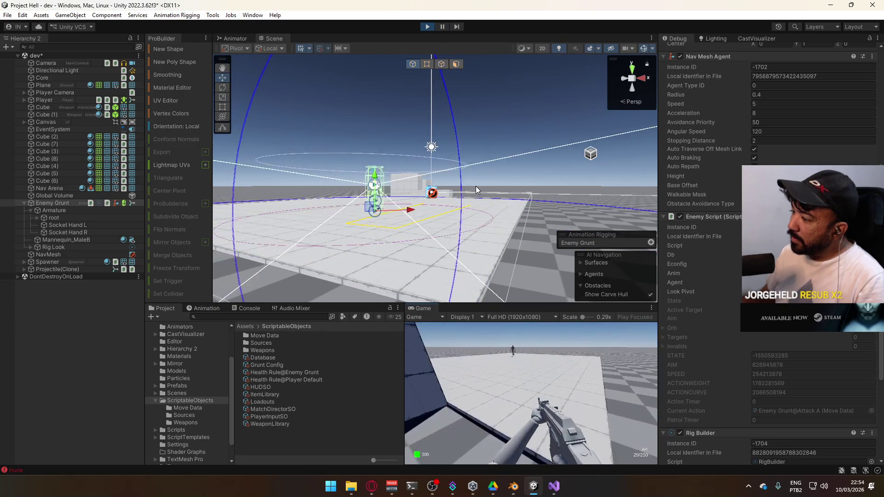
pyautogui.click(428, 27)
pyautogui.click(428, 26)
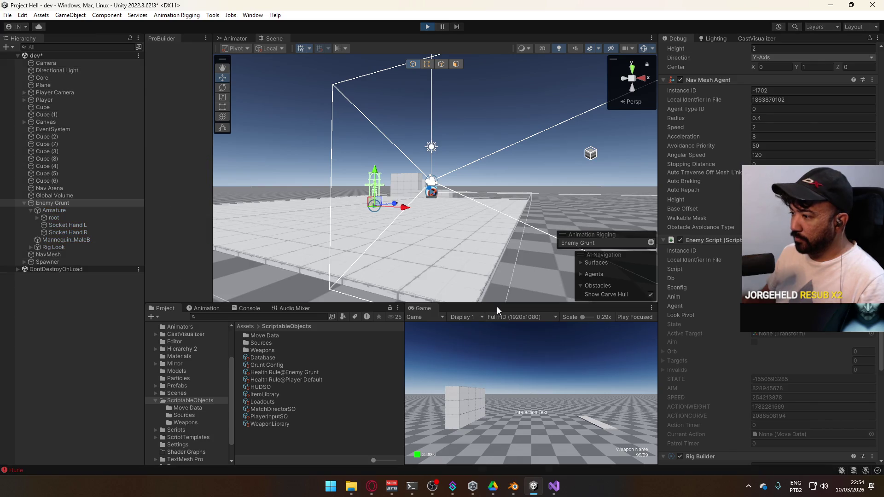
# - Walk the player toward the wall, switch to the AK and fire at it
pyautogui.press('super')
pyautogui.click(626, 438)
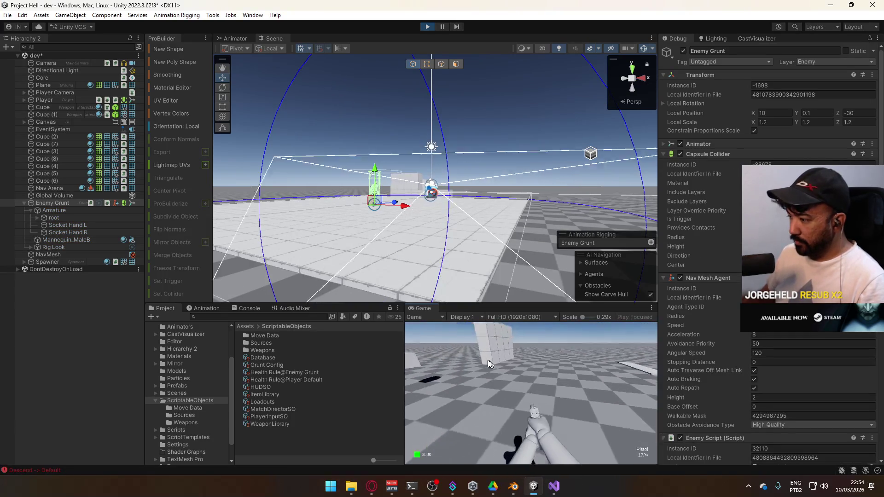
pyautogui.press('w')
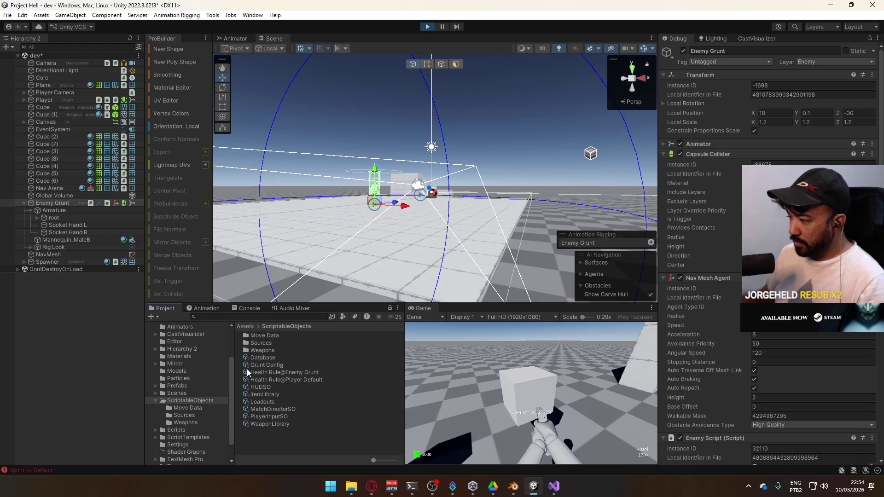
pyautogui.click(566, 402)
pyautogui.press('e')
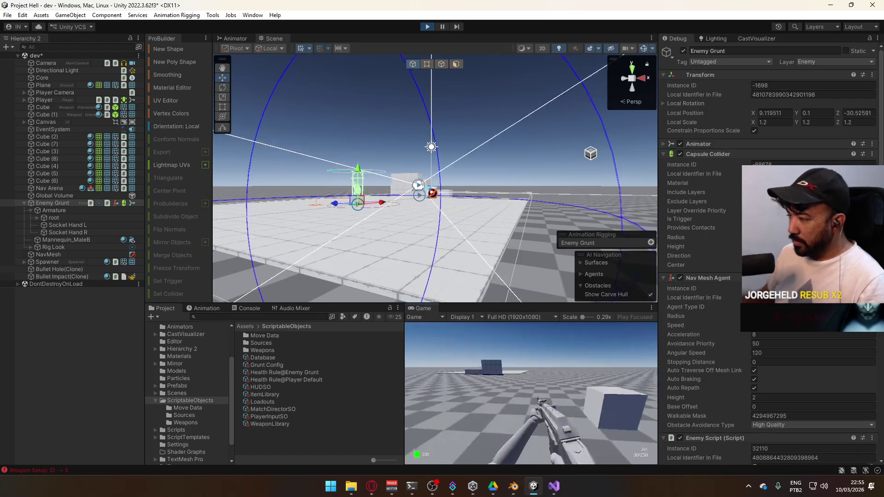
pyautogui.press('w')
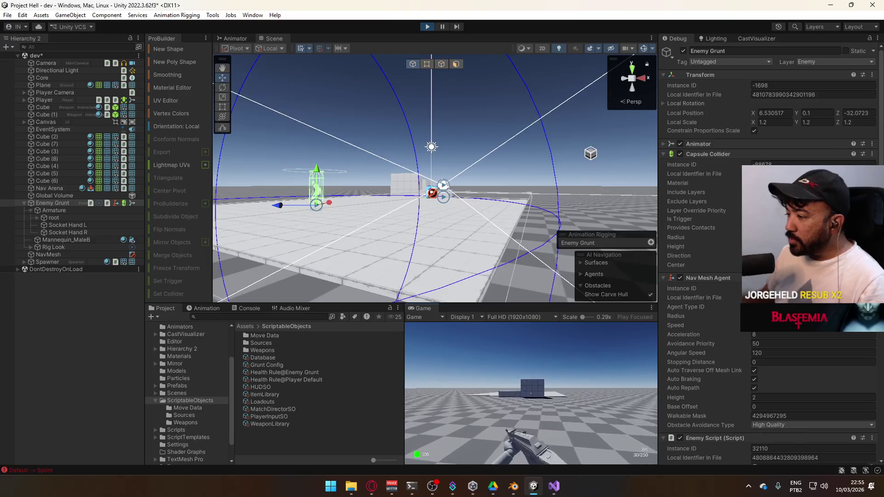
pyautogui.press('w')
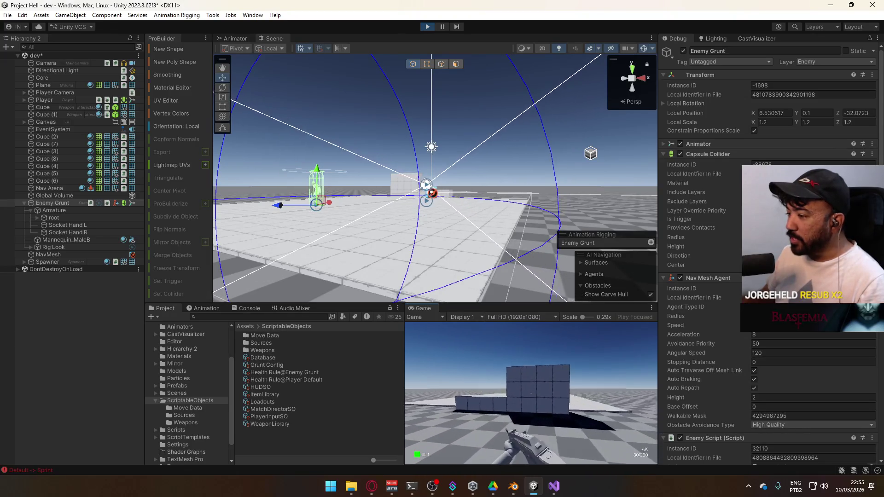
pyautogui.press('super')
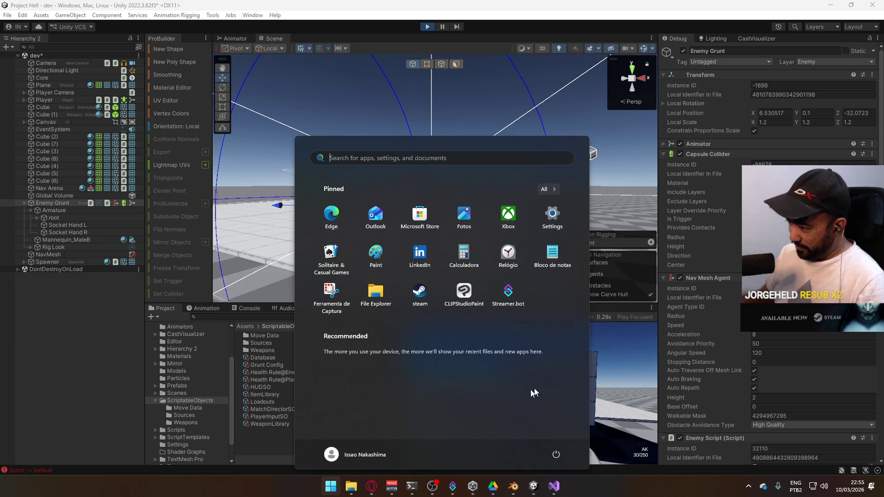
pyautogui.press('super')
pyautogui.click(576, 382)
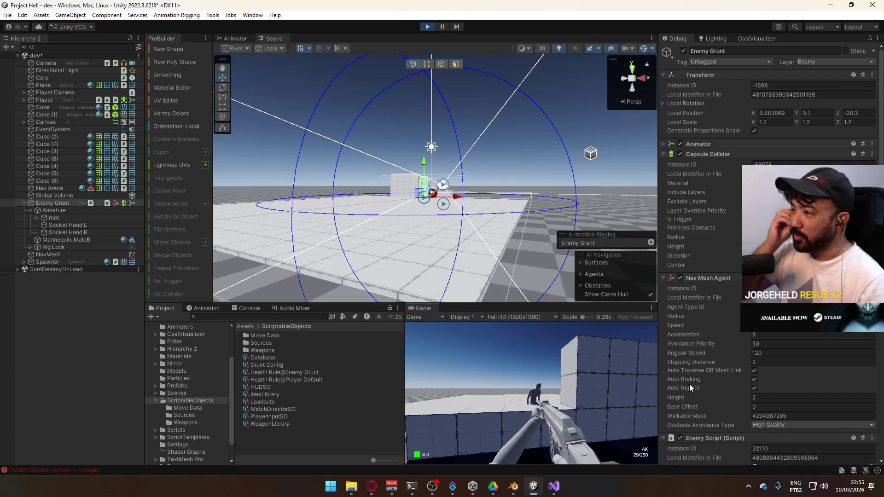
# - Exit Play mode with Ctrl+P and orbit the Scene view to a new viewpoint
pyautogui.press('super')
pyautogui.press('super')
pyautogui.hotkey('ctrl', 'p')
pyautogui.moveTo(482, 160)
pyautogui.mouseDown()
pyautogui.moveTo(385, 213)
pyautogui.moveTo(382, 150)
pyautogui.moveTo(248, 177)
pyautogui.moveTo(512, 217)
pyautogui.moveTo(466, 229)
pyautogui.moveTo(511, 260)
pyautogui.moveTo(534, 155)
pyautogui.moveTo(473, 222)
pyautogui.moveTo(313, 242)
pyautogui.mouseUp()
pyautogui.scroll(-15, 809, 413)
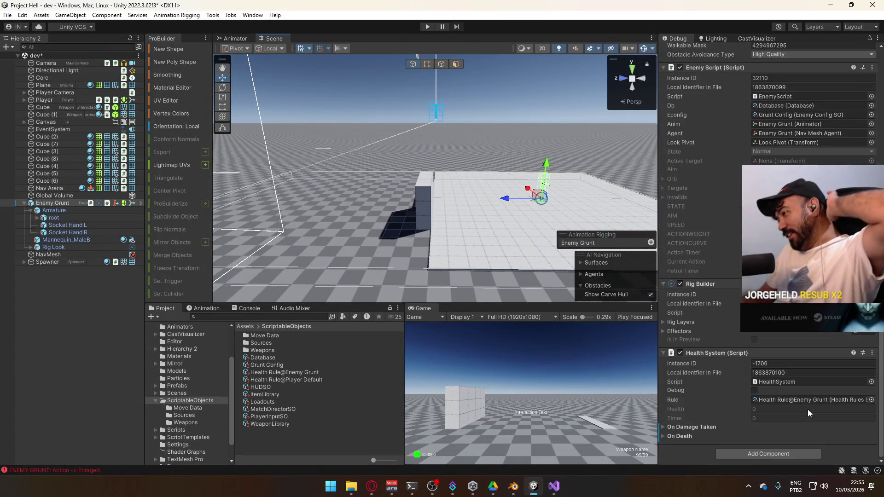
# - Switch the Enemy Grunt's Inspector back to Normal mode
pyautogui.click(879, 41)
pyautogui.click(783, 68)
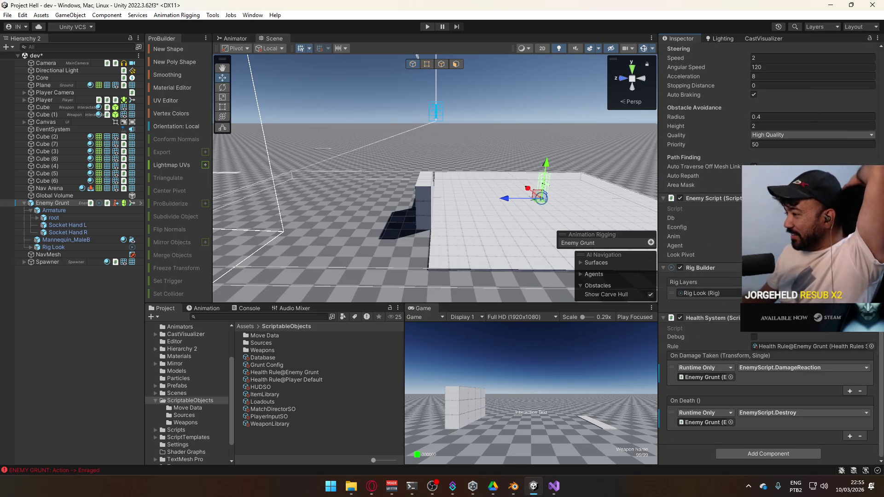
pyautogui.scroll(7, 700, 276)
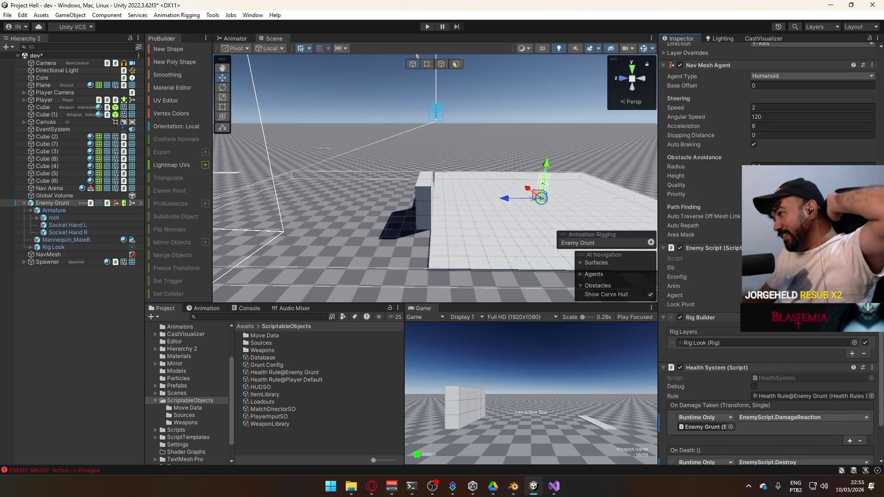
pyautogui.scroll(2, 700, 277)
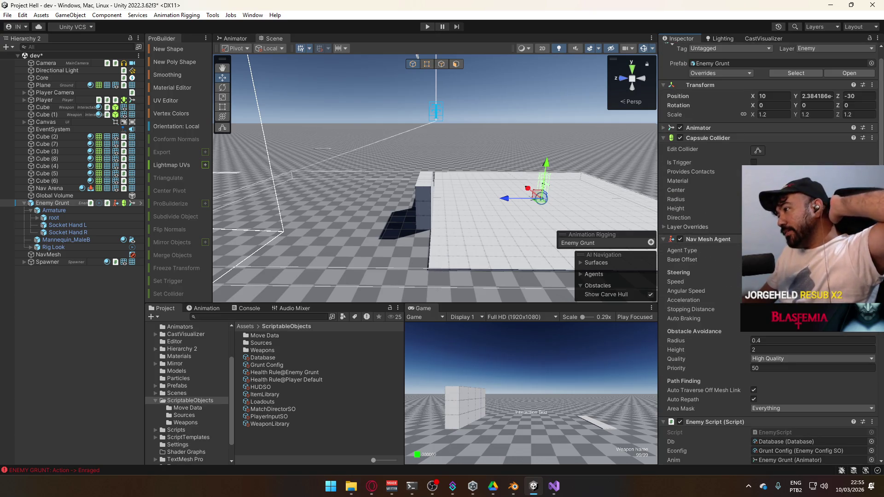
# - Orbit around the Enemy Grunt, start a new play-mode test and select Core
pyautogui.moveTo(622, 238)
pyautogui.mouseDown()
pyautogui.moveTo(539, 229)
pyautogui.moveTo(424, 250)
pyautogui.moveTo(258, 249)
pyautogui.mouseUp()
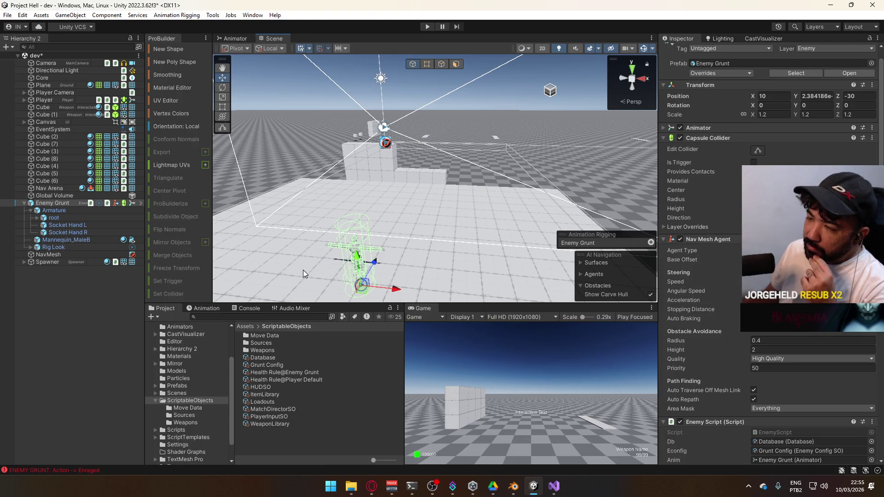
pyautogui.click(427, 27)
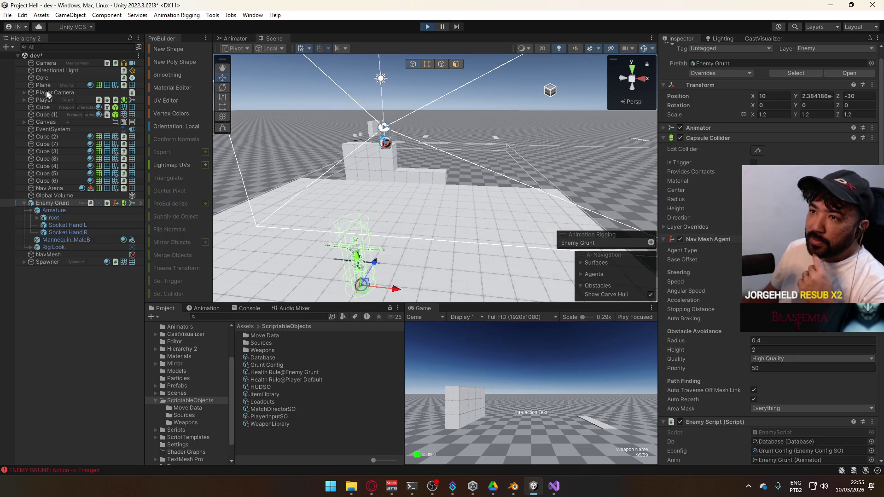
pyautogui.click(60, 79)
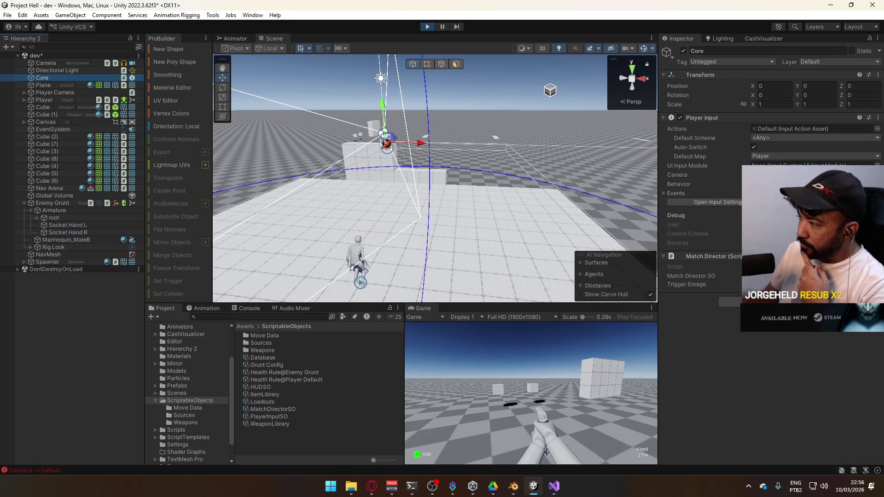
# - Walk forward, equip the AK, fire three shots at approaching grunts and reload
pyautogui.press('w')
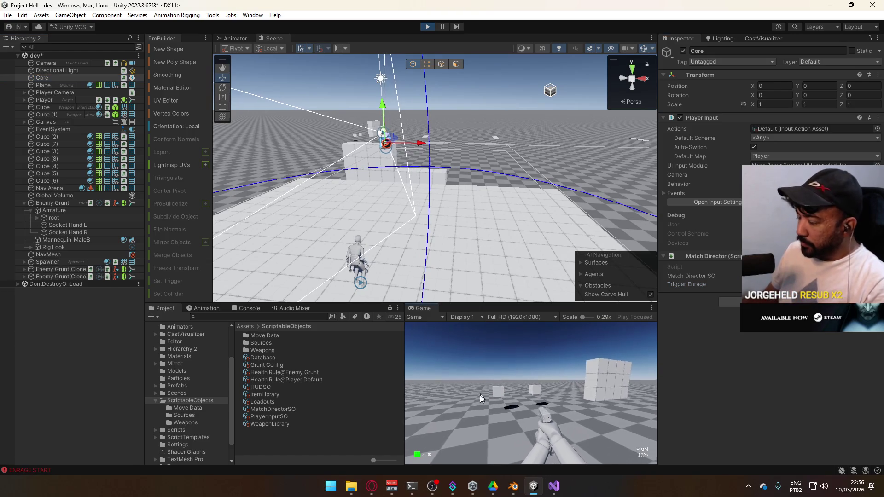
pyautogui.click(521, 463)
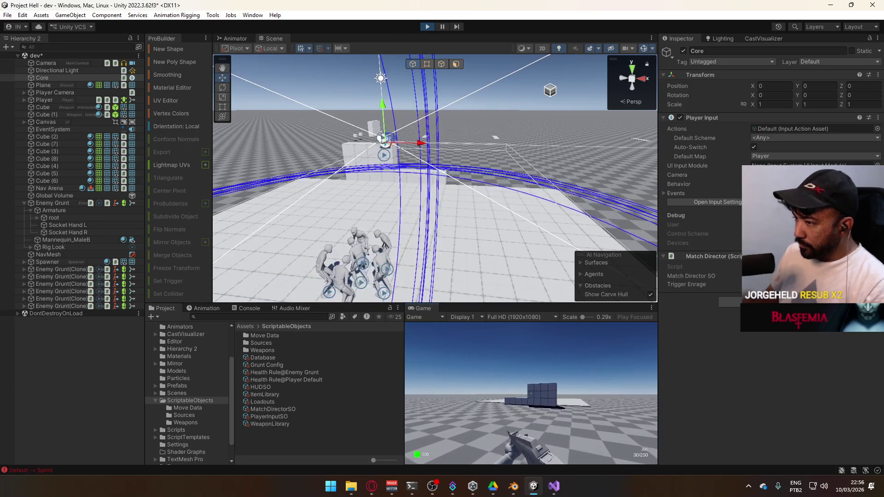
pyautogui.press('super')
pyautogui.click(514, 386)
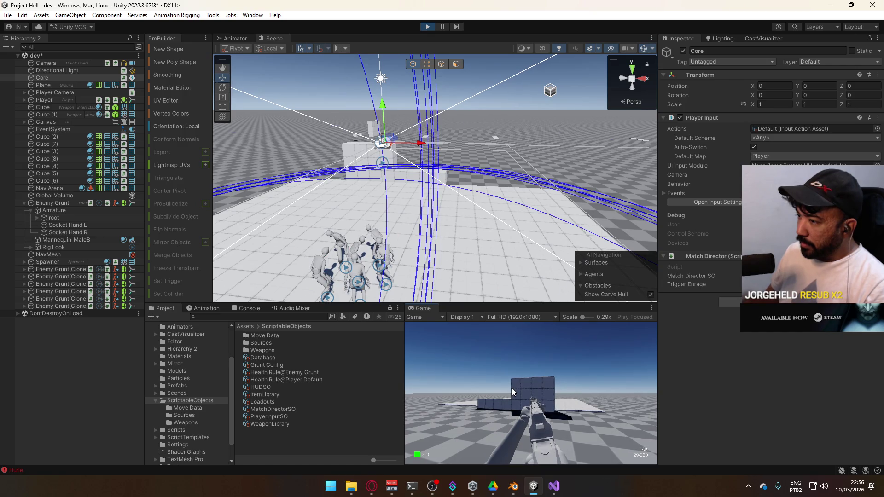
pyautogui.click(512, 389)
pyautogui.click(513, 388)
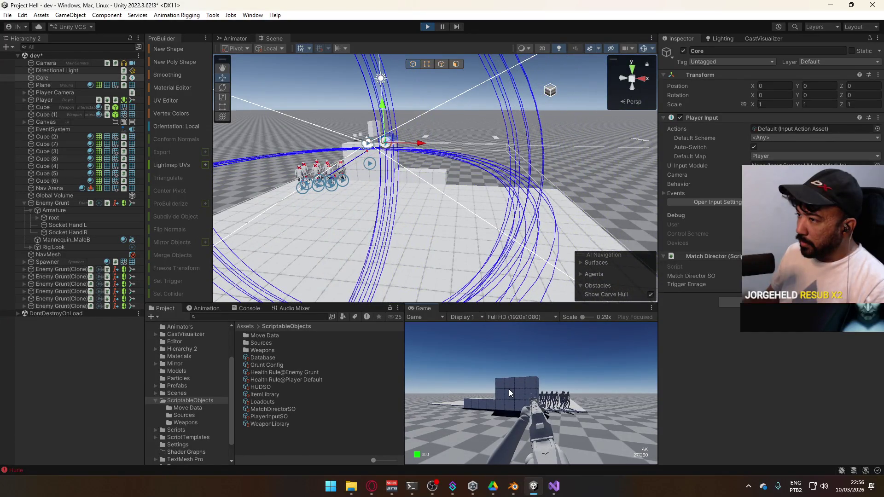
pyautogui.press('r')
# - Stop the running test and start Play mode again
pyautogui.press('Escape')
pyautogui.press('super')
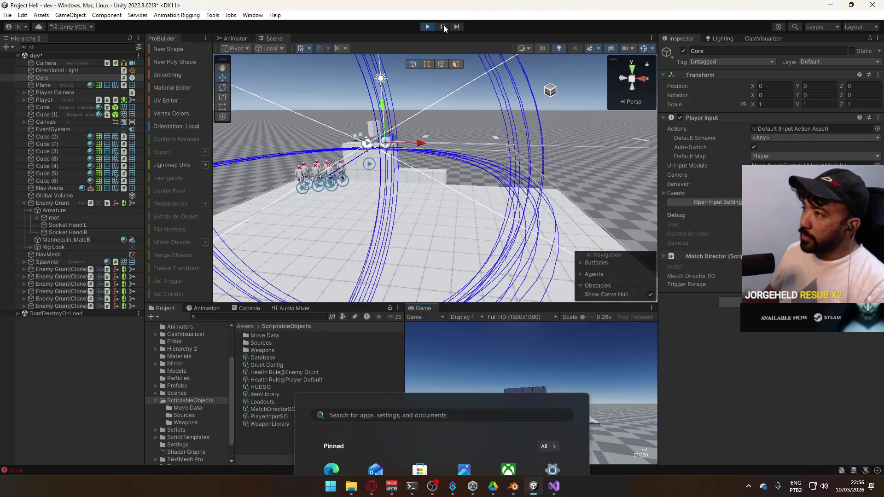
pyautogui.click(428, 27)
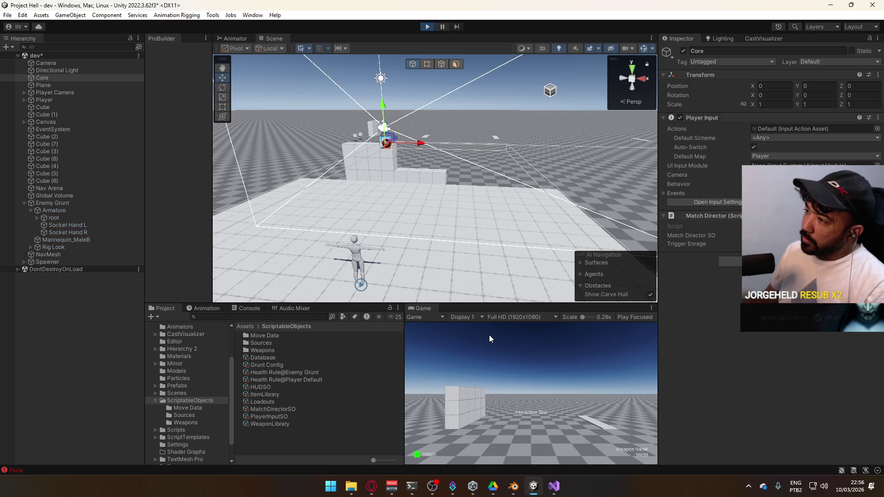
pyautogui.press('super')
# - Walk toward the cube block, look around, then stop the play-mode test
pyautogui.click(618, 455)
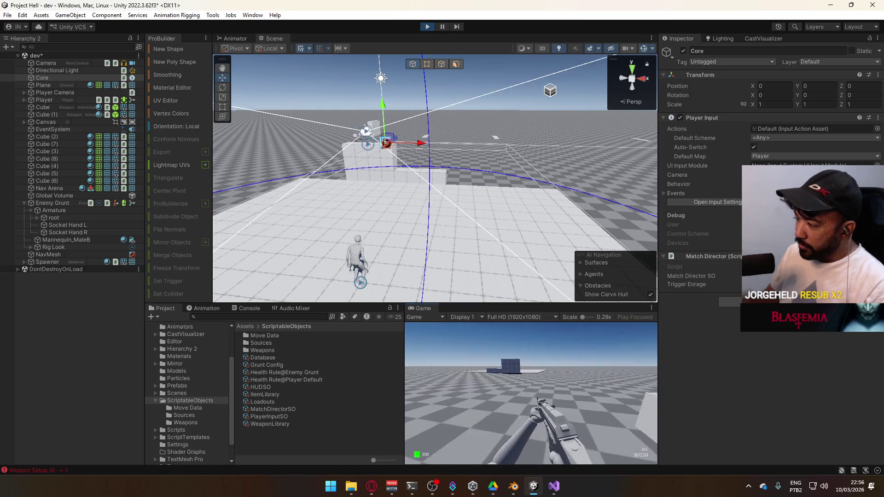
pyautogui.press('super')
pyautogui.press('super')
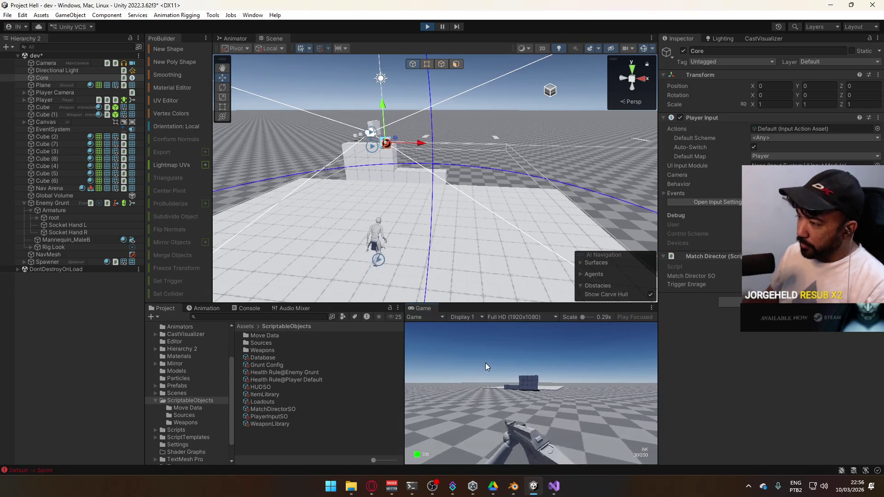
pyautogui.press('w')
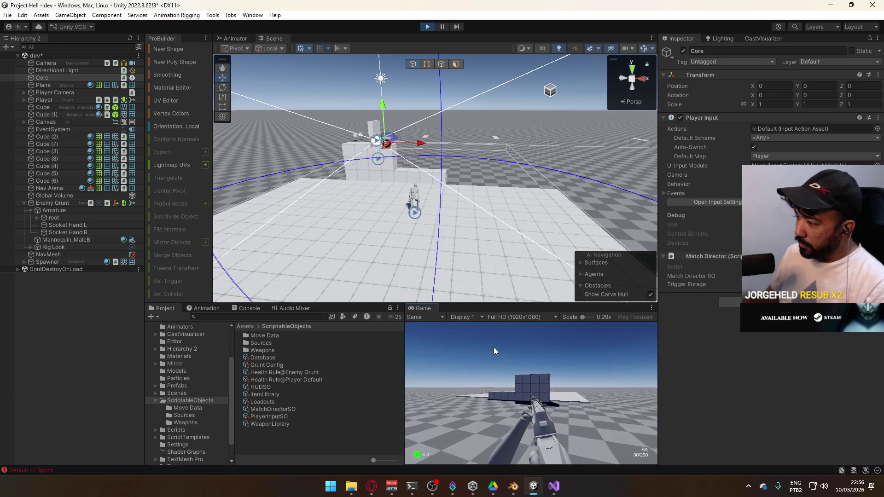
pyautogui.press('w')
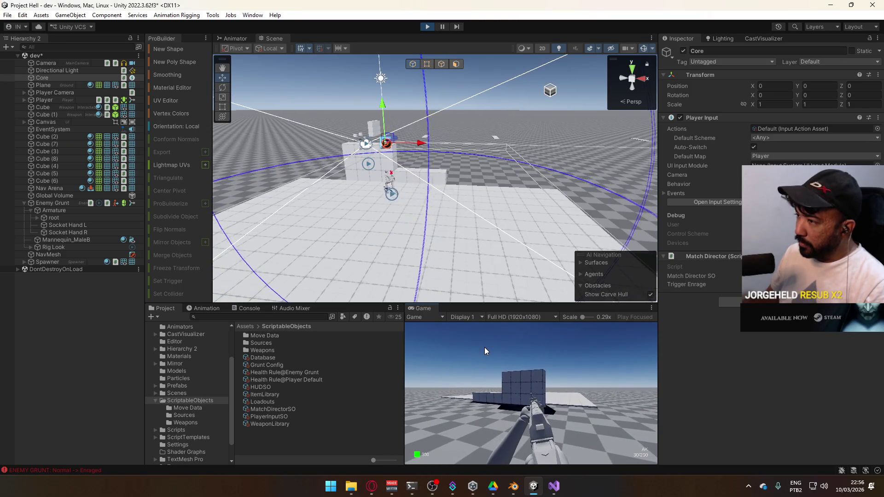
pyautogui.press('Escape')
pyautogui.click(426, 27)
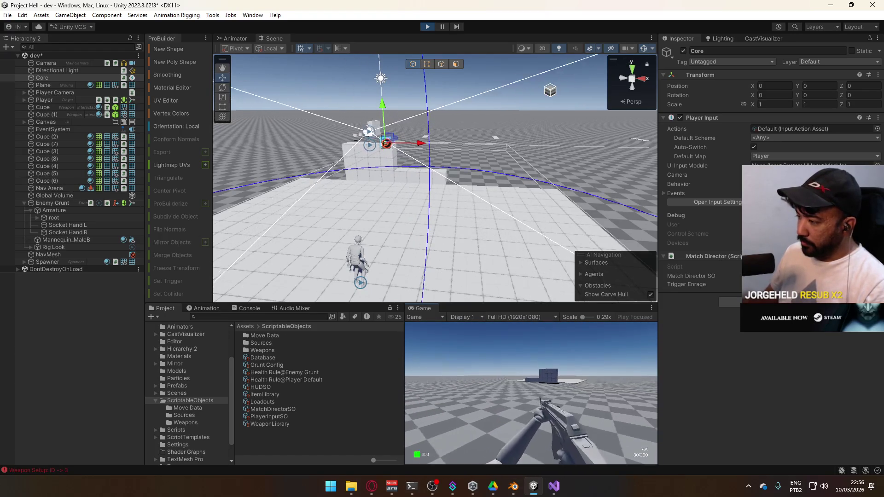
# - Widen the Scene and Game views and fire eight shots at the spawned Enemy Grunts
pyautogui.press('super')
pyautogui.press('super')
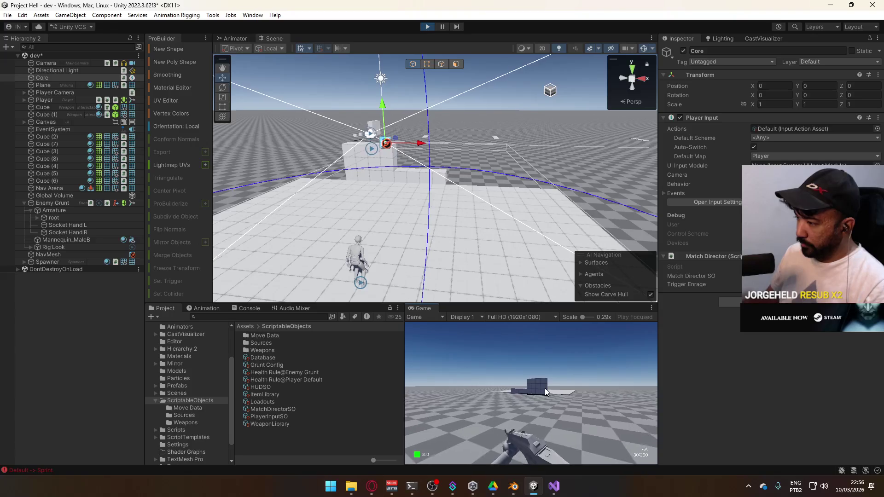
pyautogui.moveTo(659, 364); pyautogui.dragTo(695, 354)
pyautogui.press('super')
pyautogui.press('super')
pyautogui.click(484, 383)
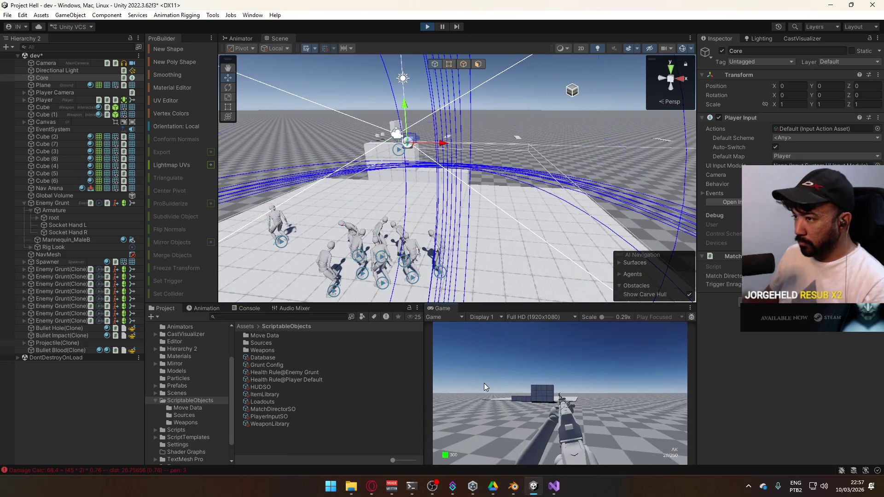
pyautogui.click(484, 384)
pyautogui.click(483, 383)
pyautogui.click(482, 384)
pyautogui.click(480, 385)
pyautogui.click(478, 385)
pyautogui.click(477, 386)
pyautogui.click(476, 386)
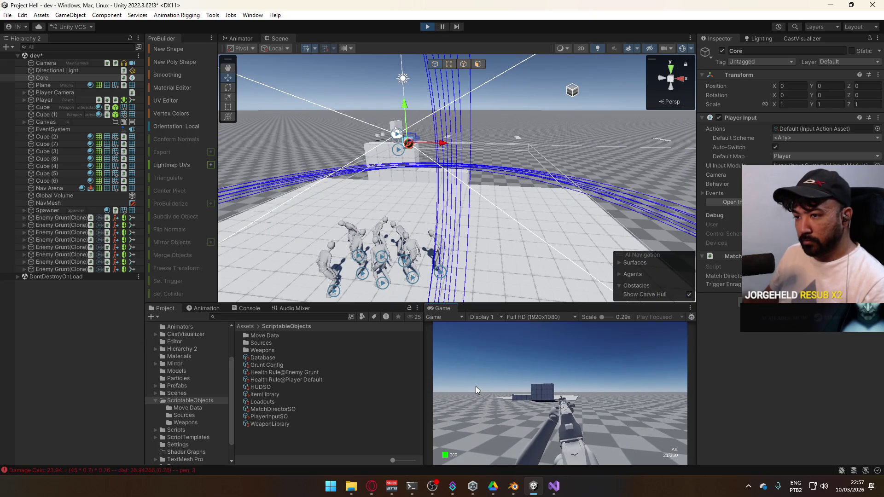
# - Reload, walk toward the building and back away, then exit Play mode
pyautogui.press('r')
pyautogui.press('w')
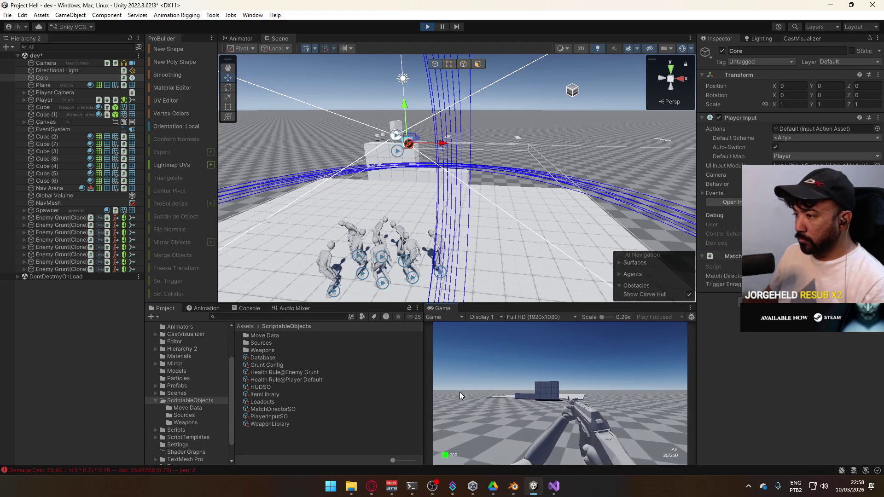
pyautogui.press('w')
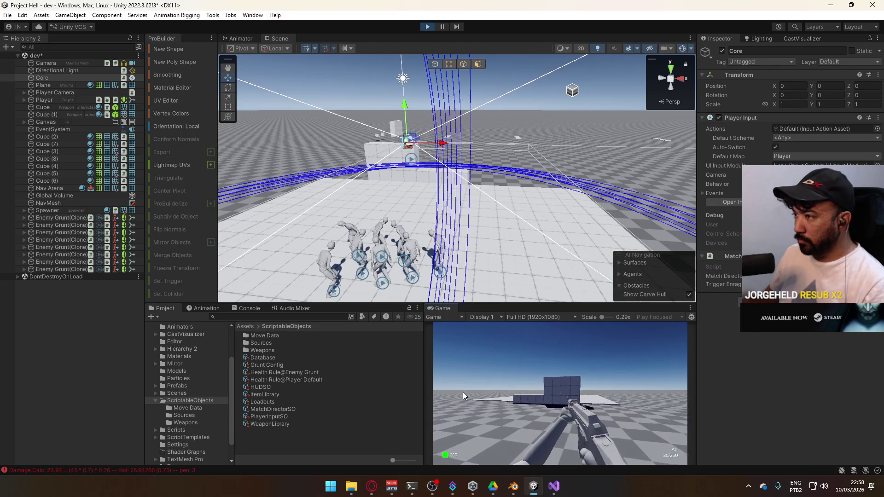
pyautogui.press('s')
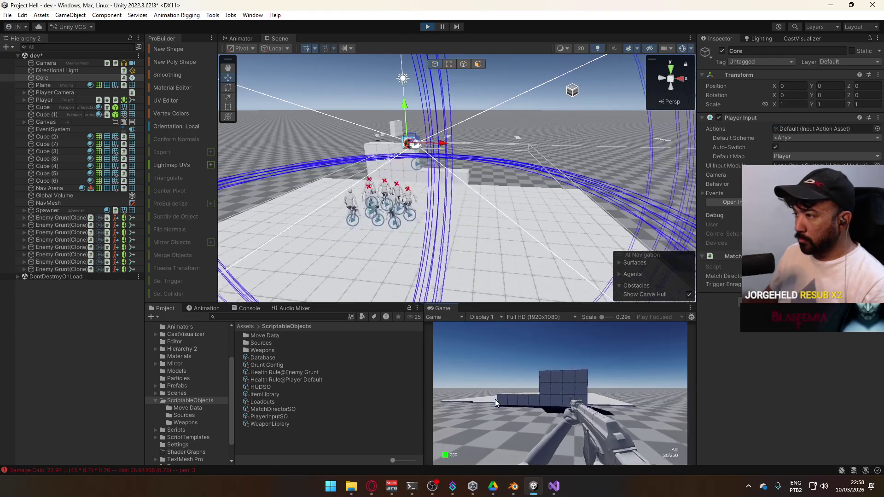
pyautogui.press('super')
pyautogui.press('Escape')
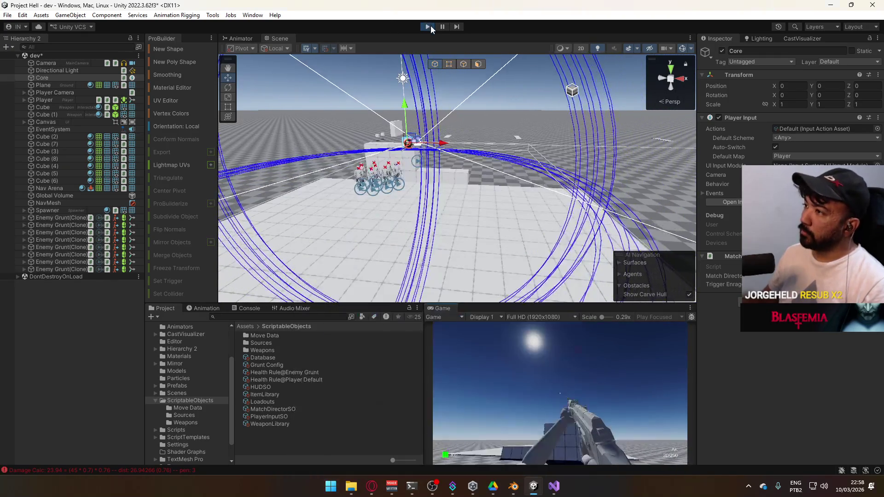
# - Exit Play mode and review EnemyScript.cs and HealthSystemComponent.cs's Damage method
pyautogui.hotkey('ctrl', 'p')
pyautogui.click(555, 484)
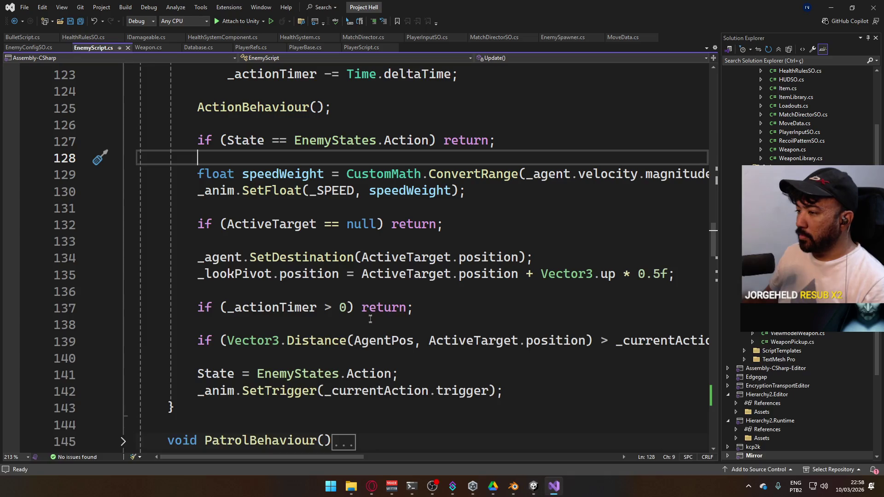
pyautogui.click(443, 308)
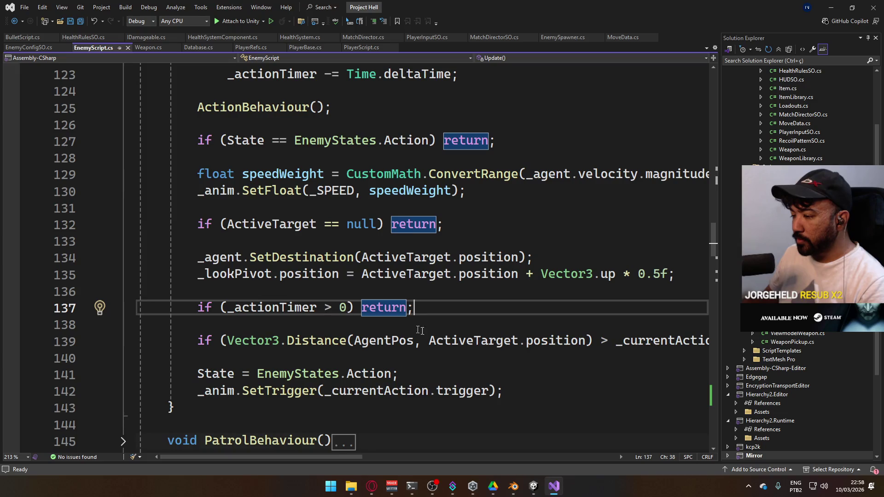
pyautogui.scroll(-20, 409, 327)
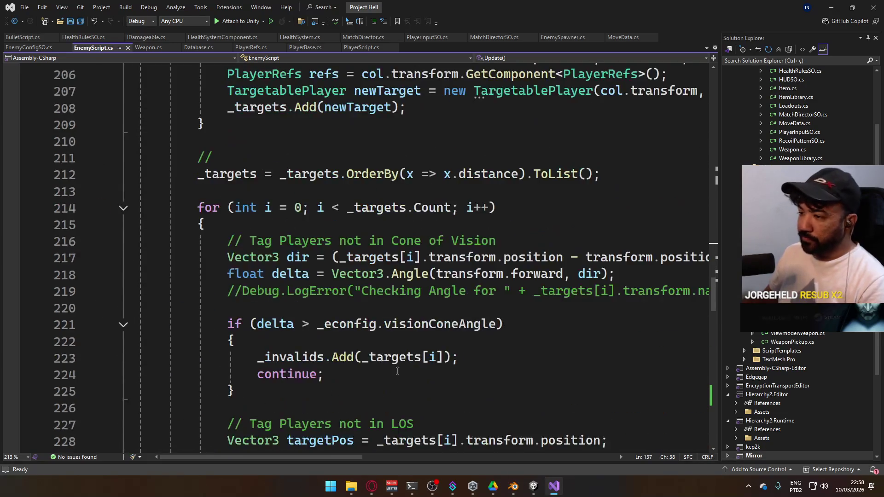
pyautogui.scroll(-9, 396, 365)
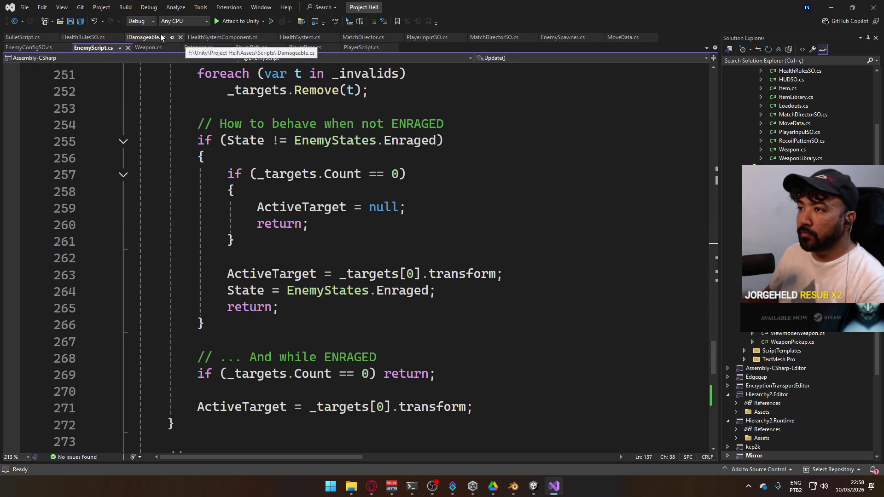
pyautogui.click(222, 38)
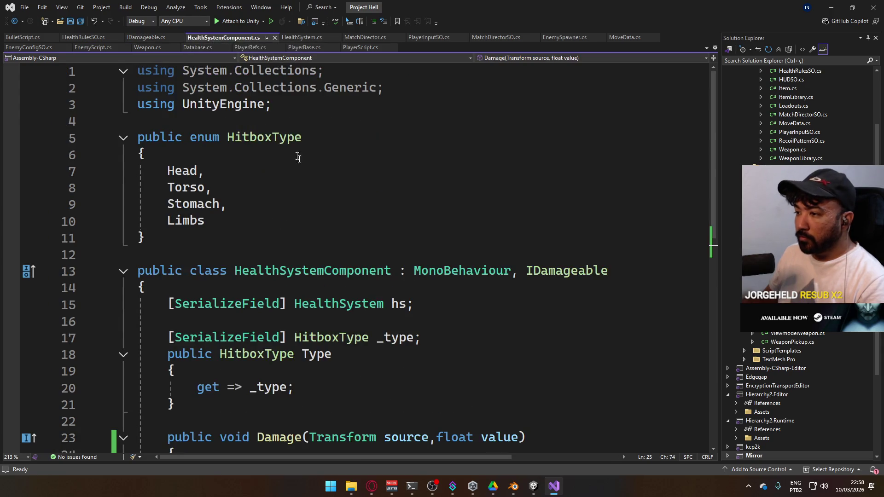
pyautogui.scroll(2, 353, 250)
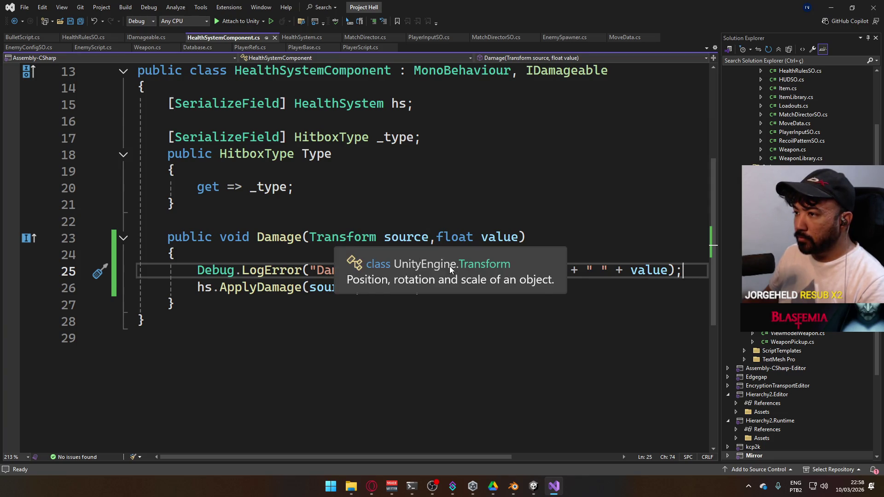
pyautogui.scroll(1, 291, 217)
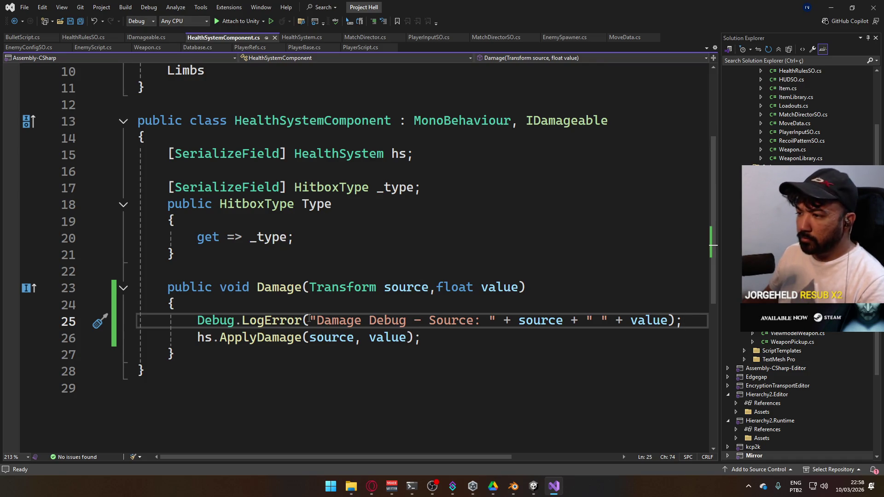
# - Jump from the Console's "foo" log entry to its code and cut Debug.LogError("foo")
pyautogui.click(533, 485)
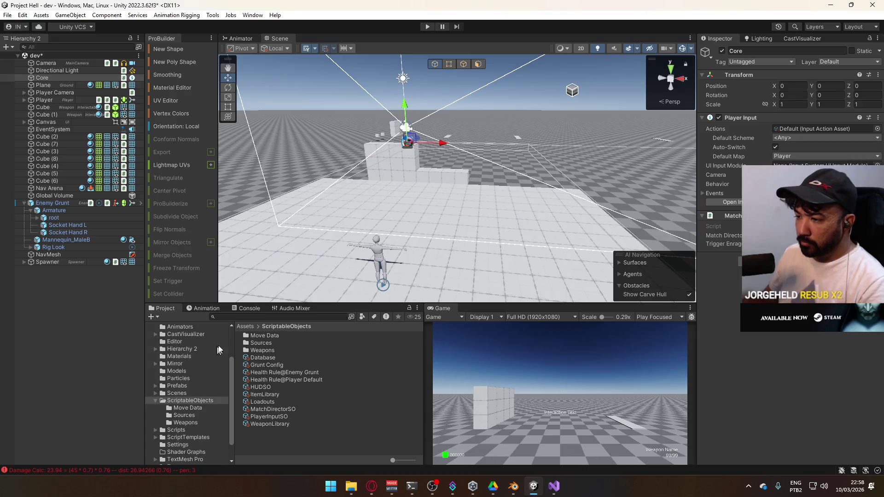
pyautogui.click(240, 309)
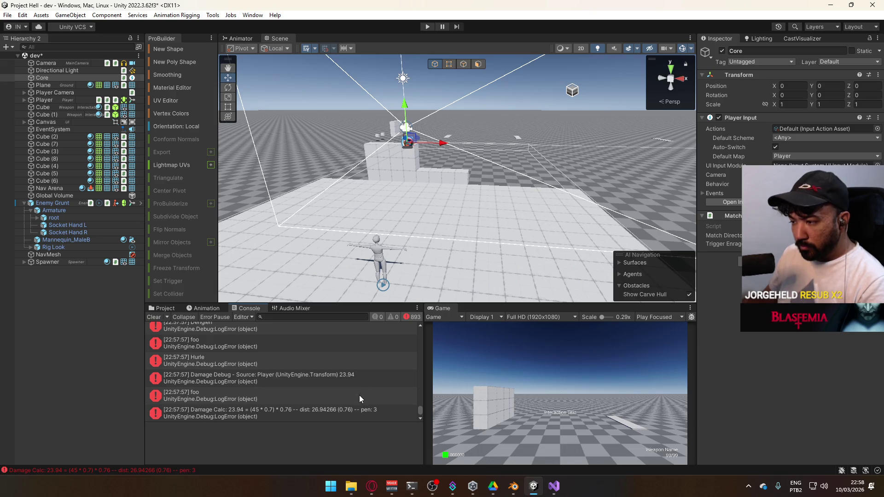
pyautogui.doubleClick(331, 394)
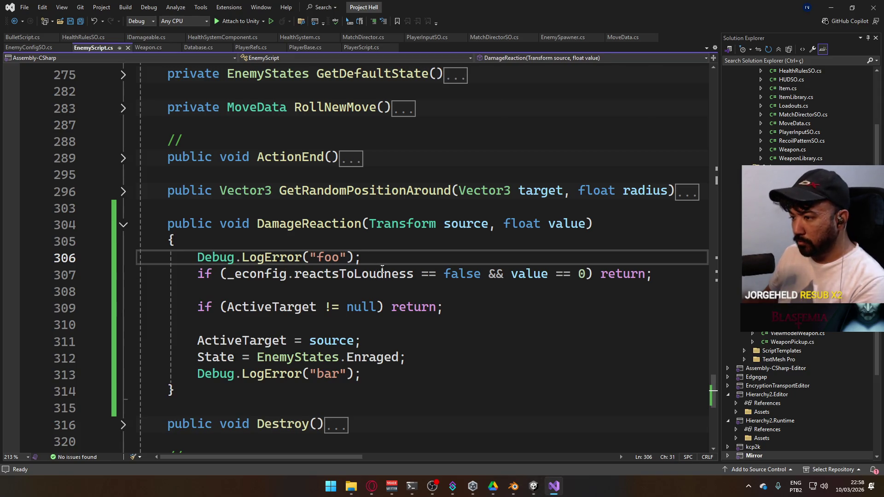
pyautogui.hotkey('ctrl', 'x')
# - Remove the Debug.LogError("bar") line and review DamageReaction
pyautogui.click(391, 357)
pyautogui.hotkey('ctrl', 'x')
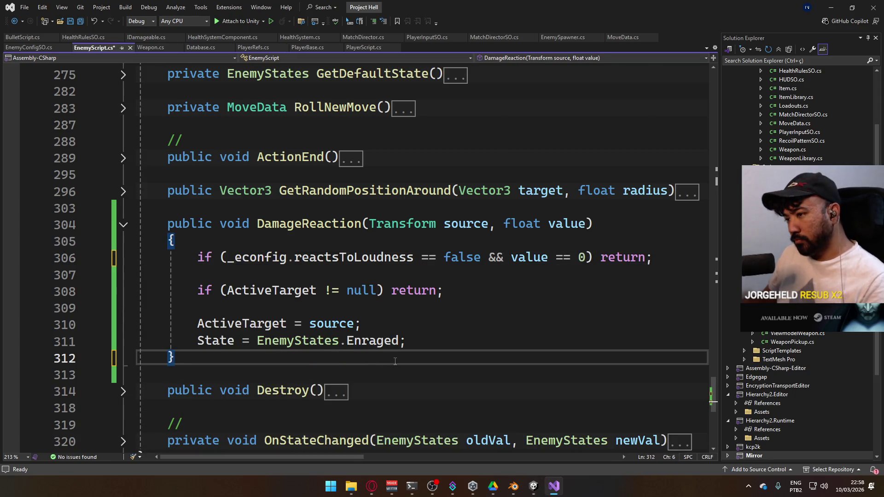
pyautogui.scroll(20, 395, 361)
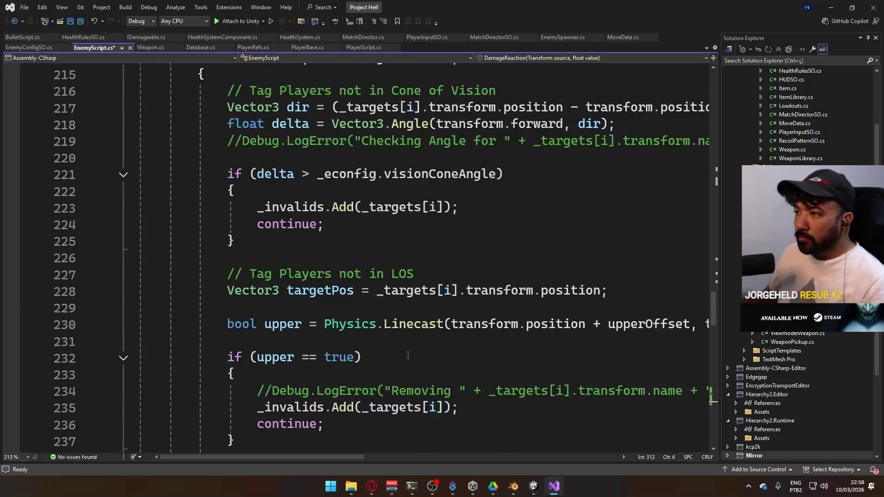
pyautogui.scroll(4, 408, 355)
pyautogui.scroll(6, 407, 355)
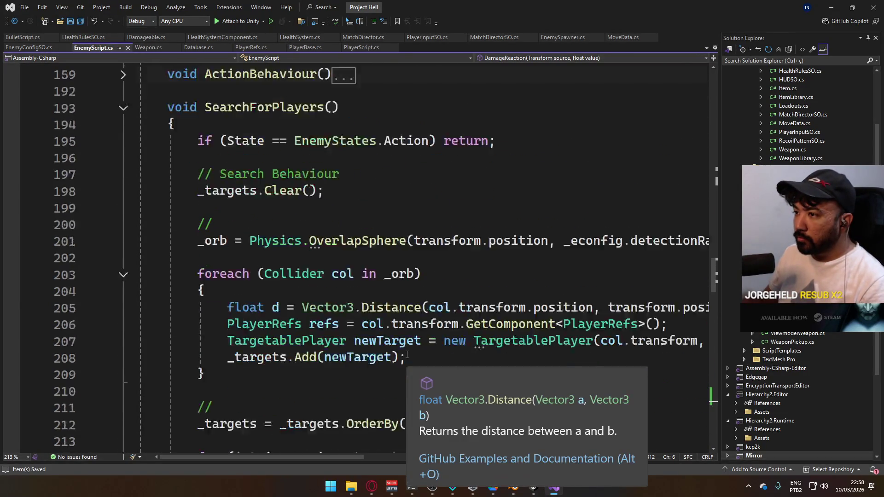
pyautogui.scroll(-13, 407, 356)
pyautogui.scroll(-20, 408, 354)
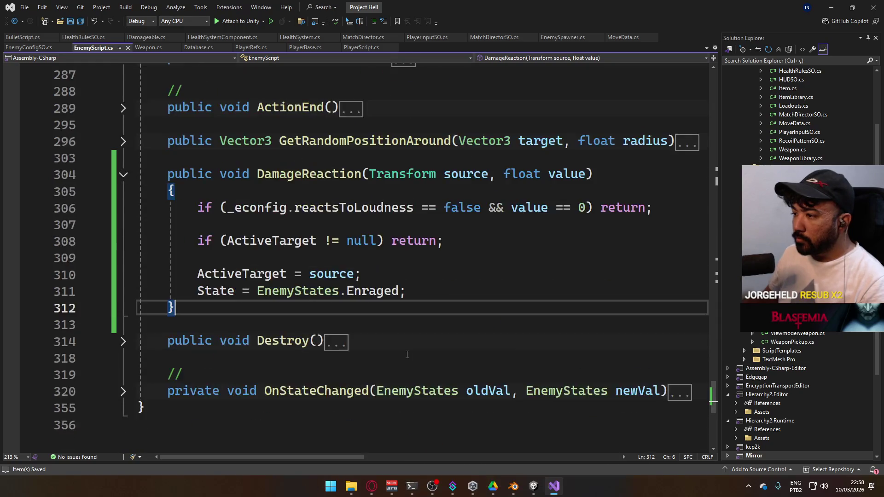
pyautogui.scroll(4, 407, 355)
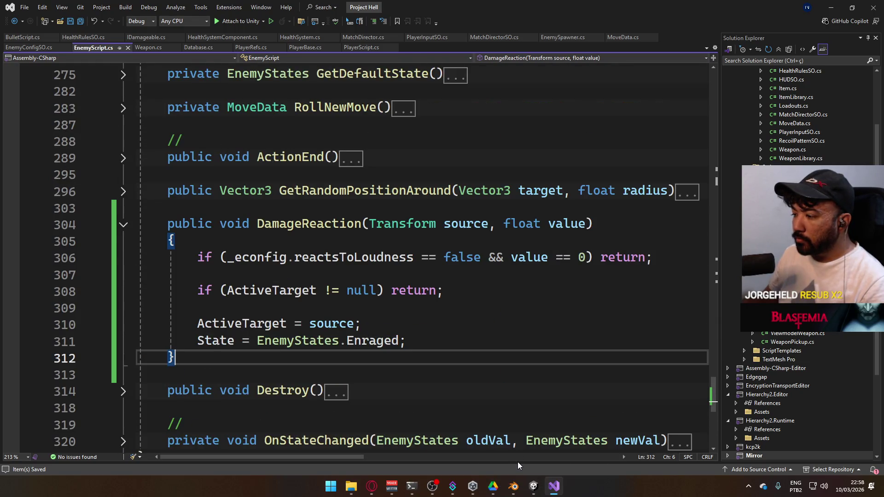
# - Clear Unity's Console messages and bring back the Project asset list
pyautogui.click(534, 486)
pyautogui.click(168, 313)
pyautogui.click(151, 304)
pyautogui.click(162, 308)
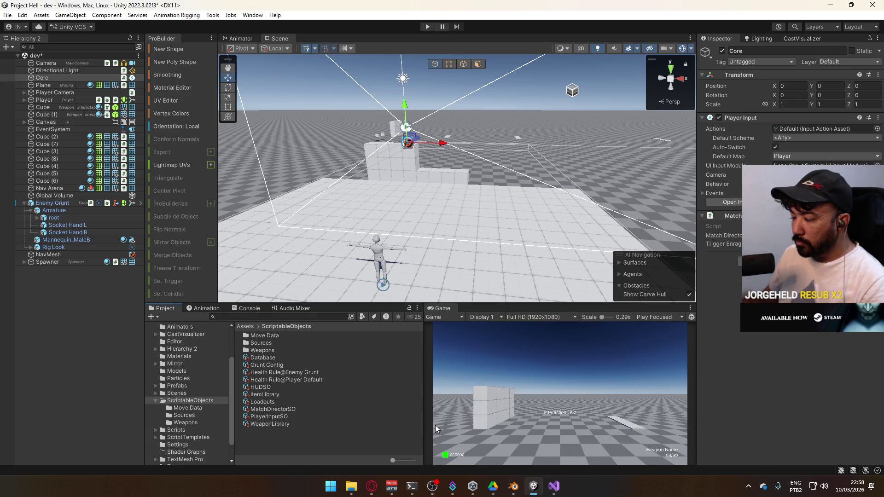
# - Recheck the edited EnemyScript.cs code in Visual Studio, then return to Unity
pyautogui.click(555, 486)
pyautogui.scroll(-4, 374, 365)
pyautogui.scroll(3, 374, 364)
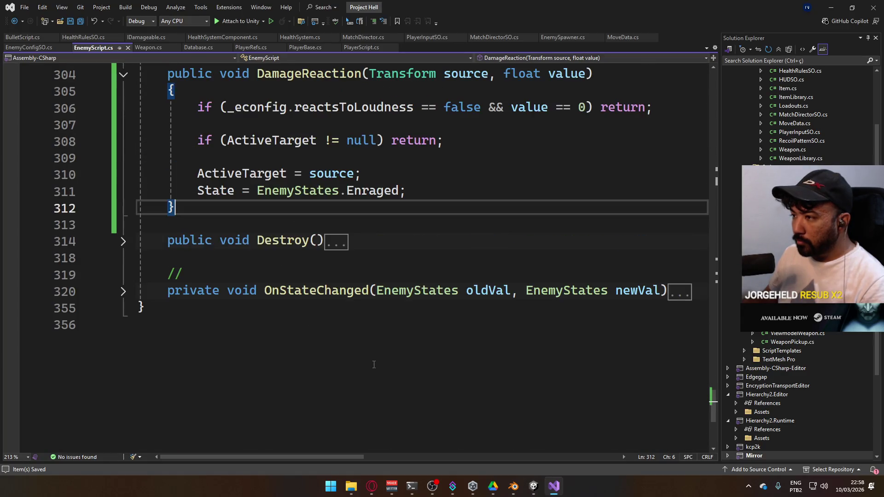
pyautogui.scroll(1, 374, 365)
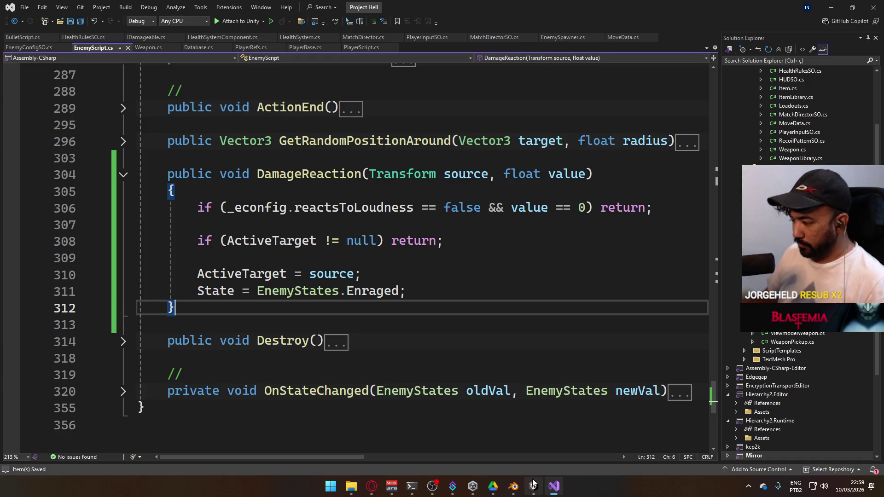
pyautogui.moveTo(534, 484)
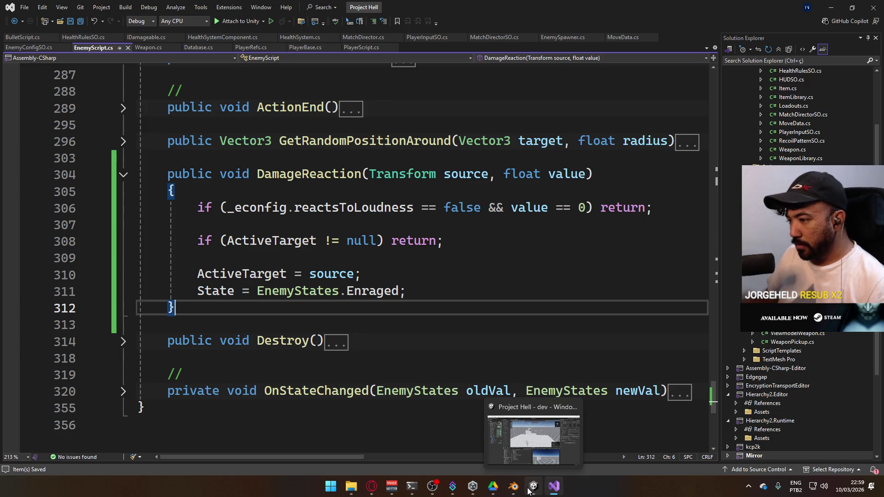
pyautogui.click(534, 486)
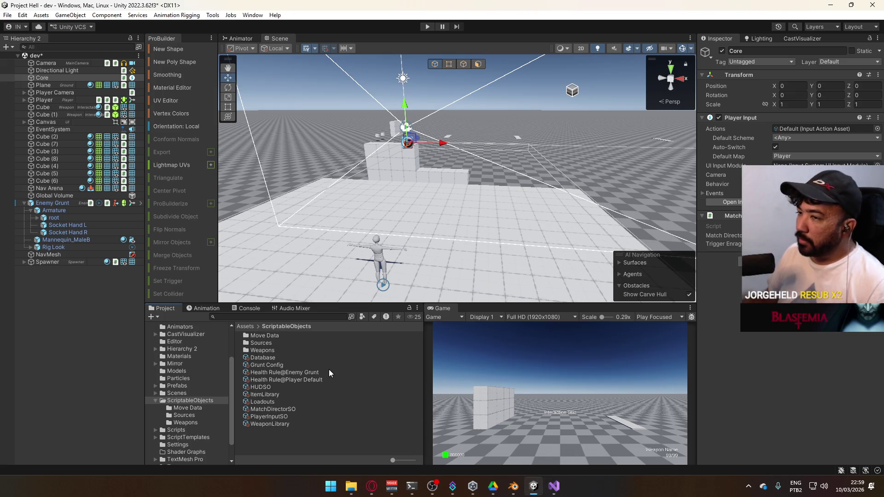
# - Select Enemy Grunt and confirm its Health events call DamageReaction and Destroy
pyautogui.click(29, 210)
pyautogui.click(40, 206)
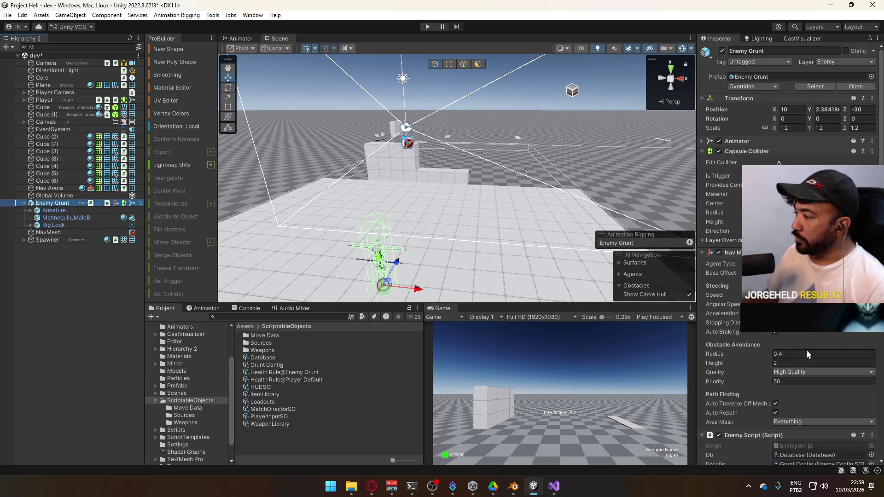
pyautogui.scroll(-10, 780, 393)
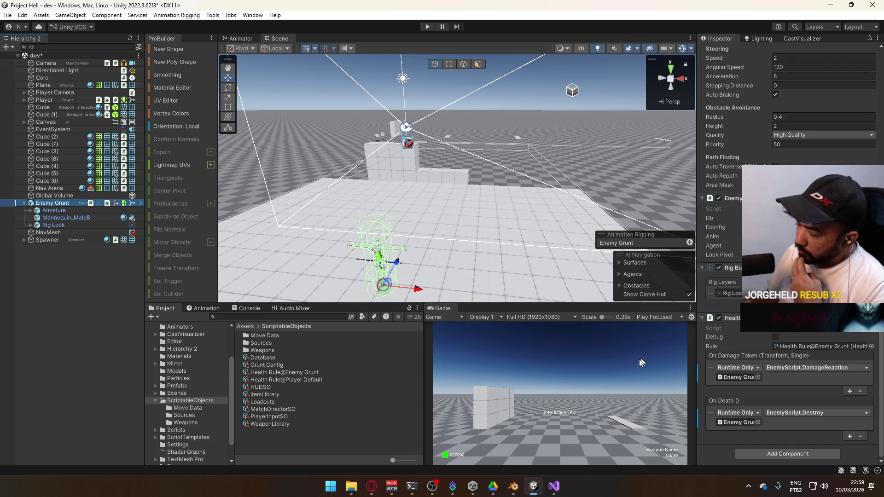
pyautogui.click(547, 488)
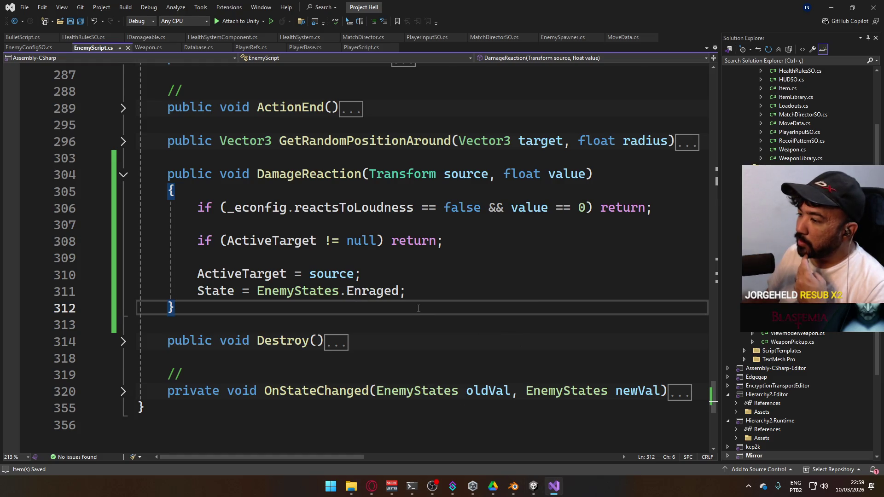
# - Scroll EnemyScript.cs through the targeting and DamageReaction code, then start Play mode in Unity
pyautogui.scroll(2, 418, 308)
pyautogui.scroll(8, 446, 315)
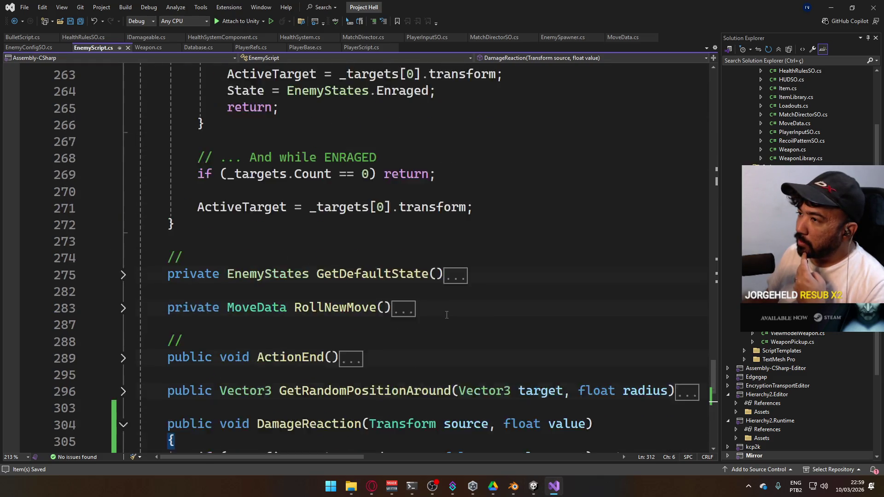
pyautogui.scroll(1, 440, 310)
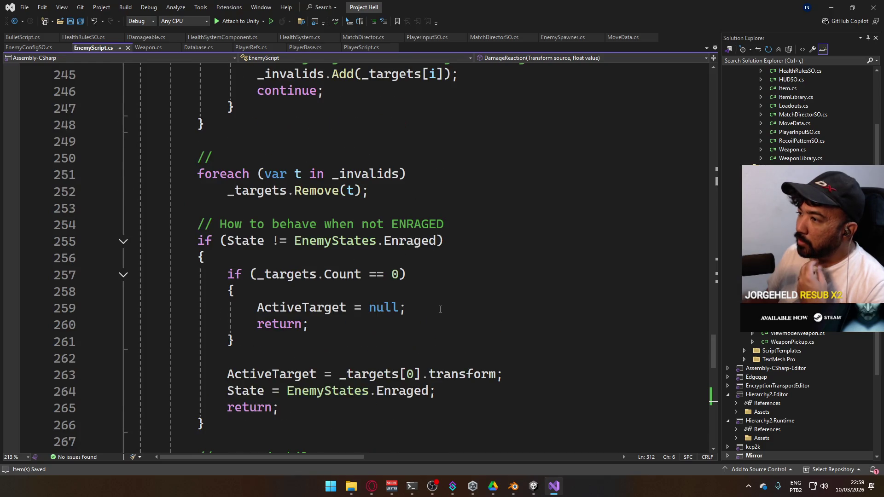
pyautogui.scroll(-7, 440, 310)
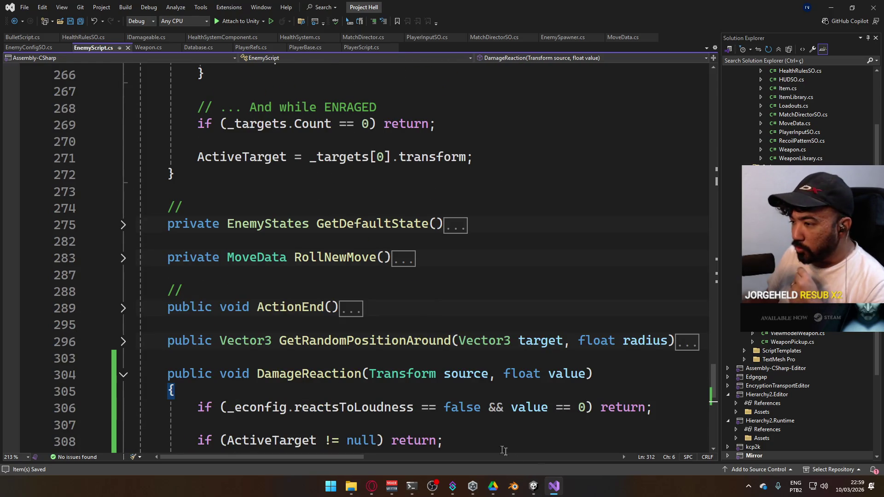
pyautogui.click(535, 487)
pyautogui.click(427, 28)
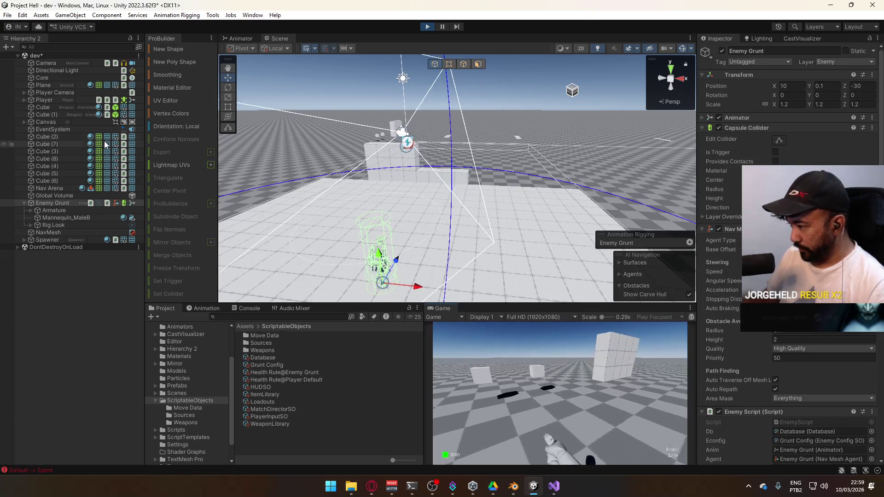
# - Move toward the wall and start firing at the Enemy Grunt
pyautogui.press('super')
pyautogui.press('super')
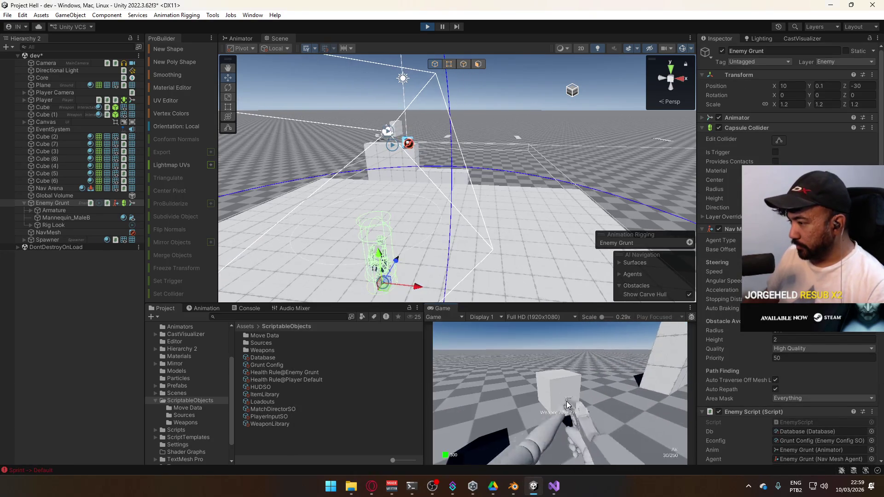
pyautogui.press('super')
pyautogui.press('super')
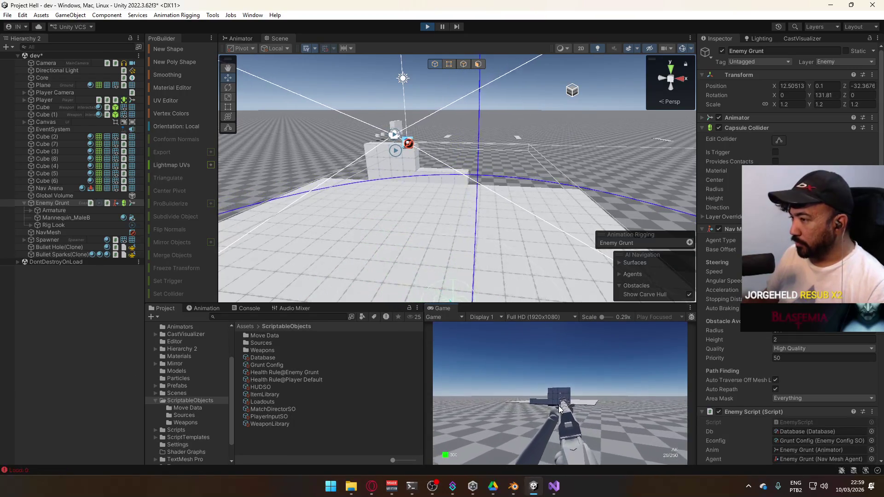
pyautogui.click(559, 408)
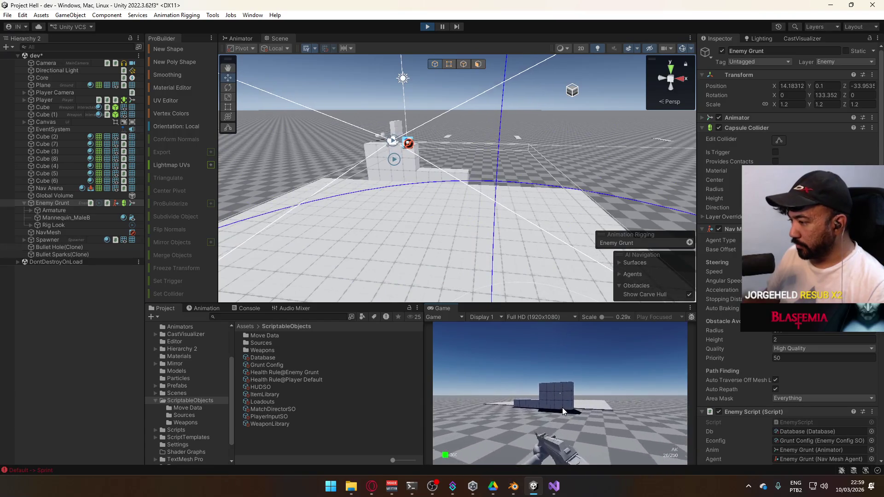
pyautogui.press('w')
pyautogui.click(559, 413)
pyautogui.click(558, 413)
pyautogui.click(558, 413)
# - Keep shooting until the Enemy Grunt is destroyed, then stop play mode
pyautogui.click(558, 413)
pyautogui.click(559, 413)
pyautogui.click(665, 425)
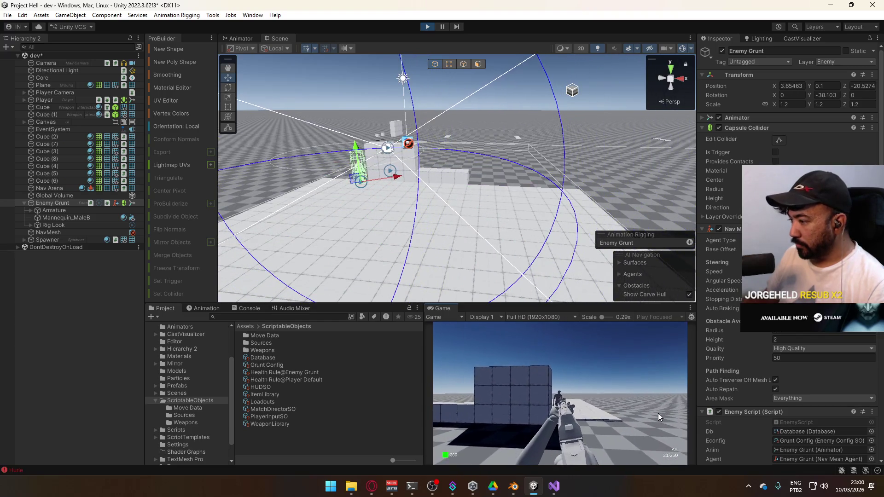
pyautogui.click(659, 413)
pyautogui.click(657, 420)
pyautogui.click(650, 421)
pyautogui.click(651, 421)
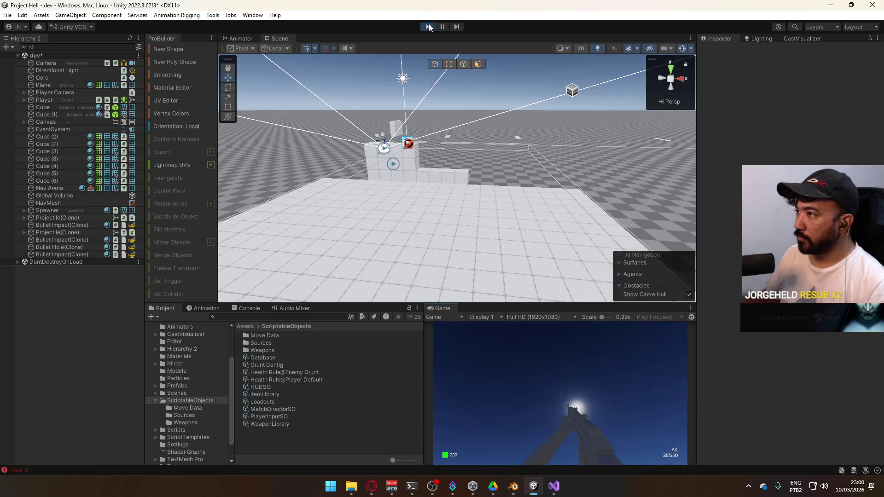
pyautogui.click(427, 26)
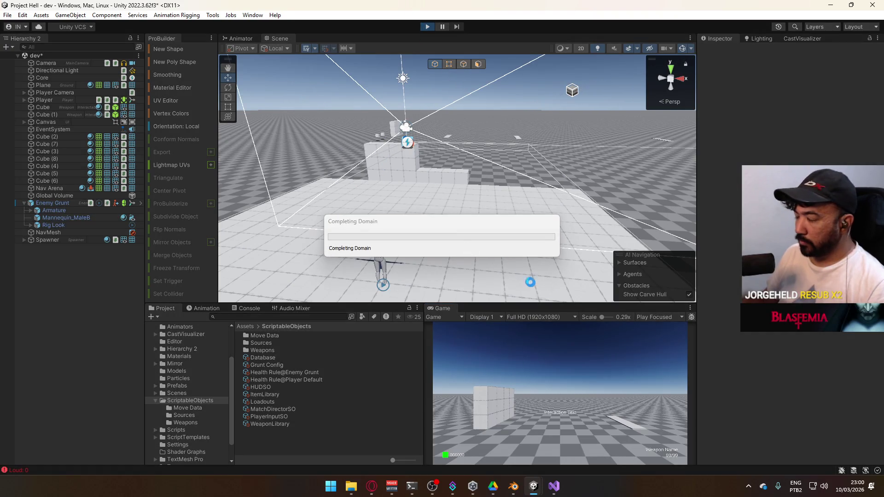
pyautogui.click(532, 365)
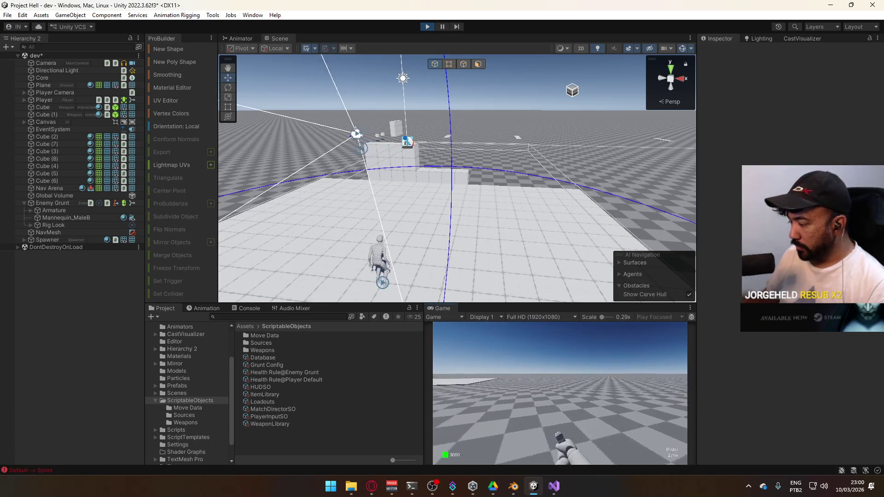
pyautogui.press('super')
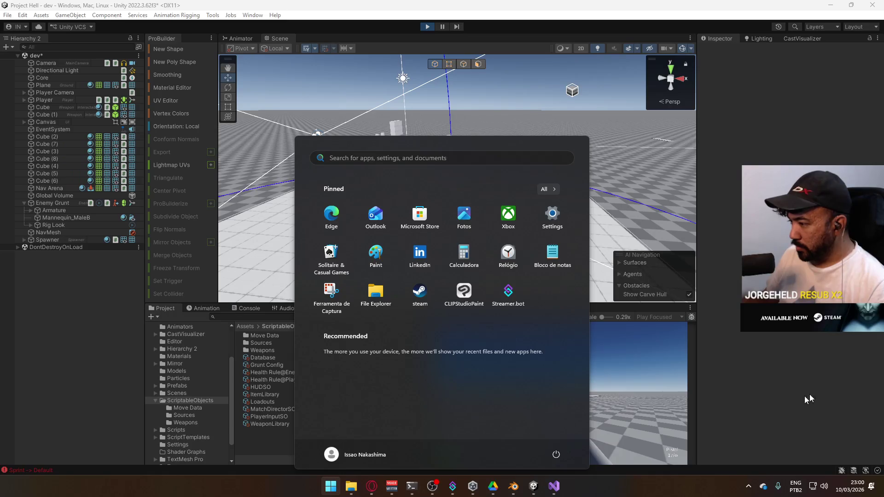
pyautogui.click(746, 398)
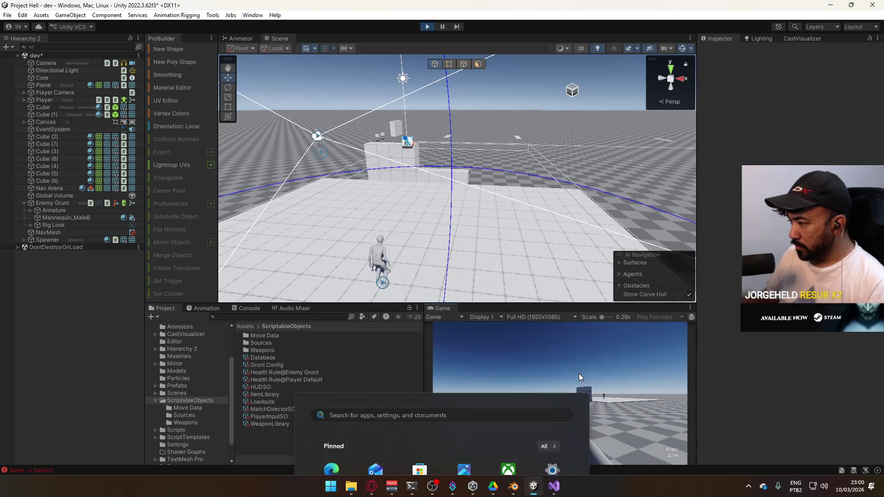
pyautogui.click(680, 372)
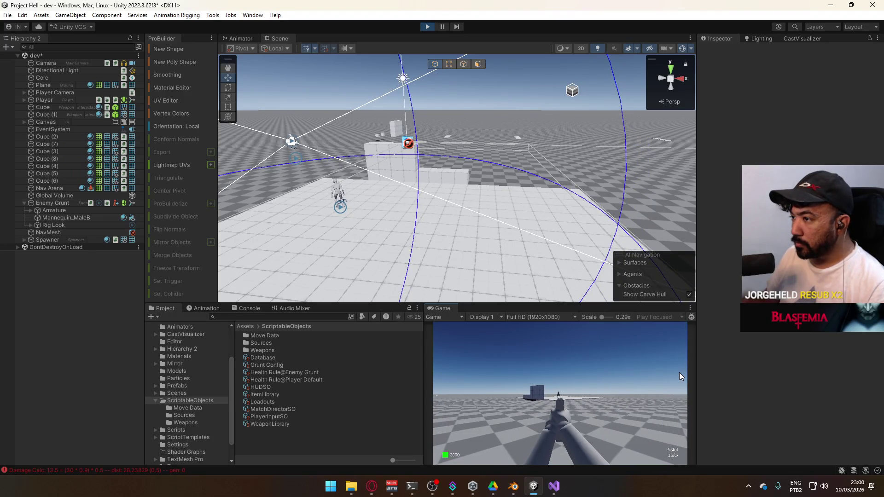
pyautogui.press('s')
pyautogui.press('s')
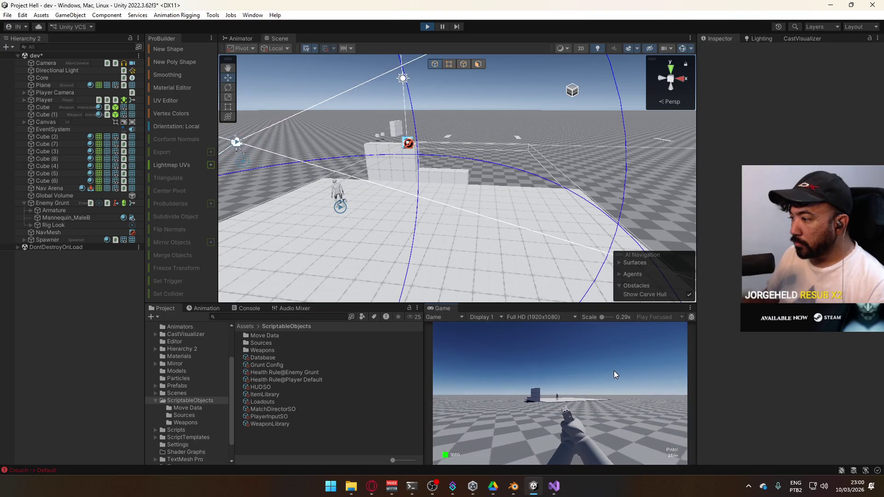
pyautogui.press('w')
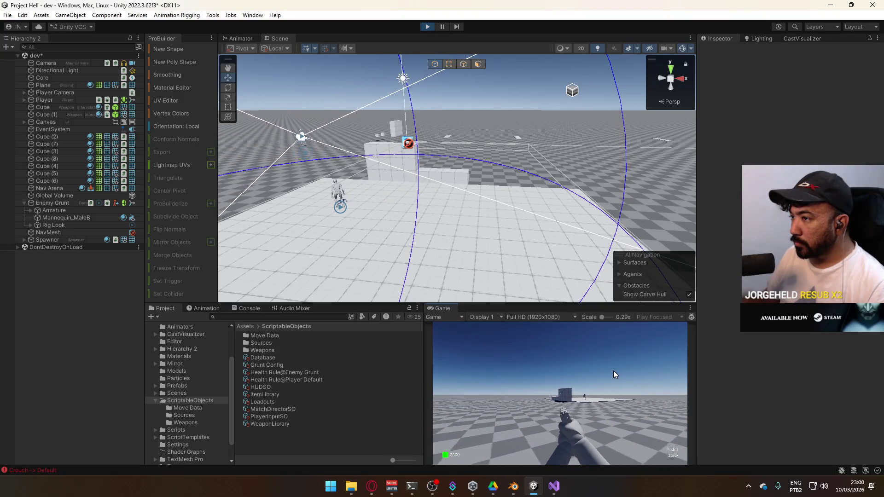
pyautogui.press('w')
pyautogui.click(432, 27)
pyautogui.click(432, 27)
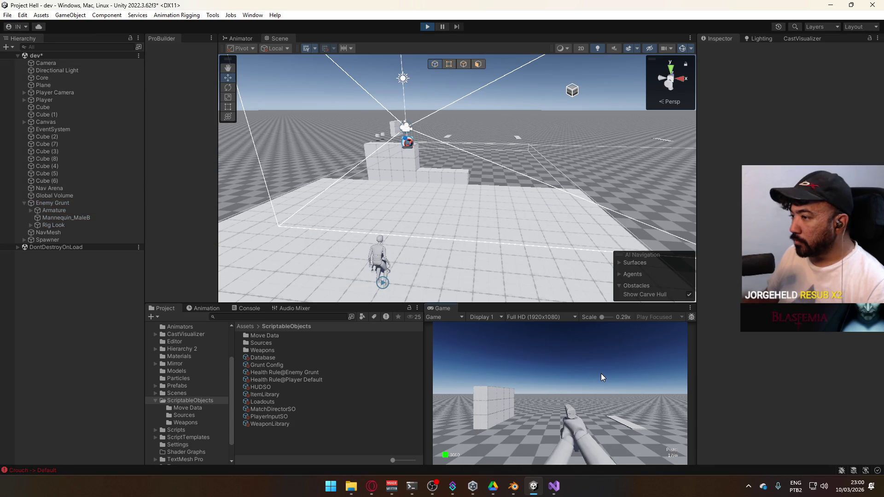
pyautogui.click(588, 357)
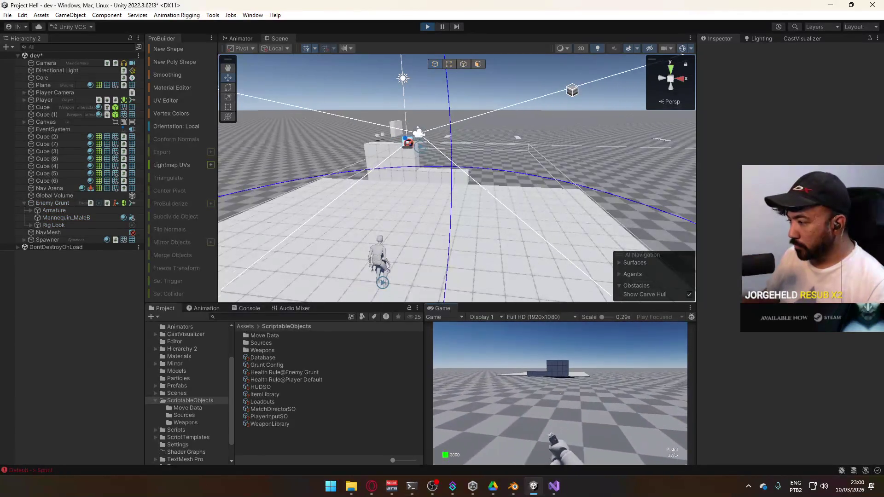
pyautogui.press('super')
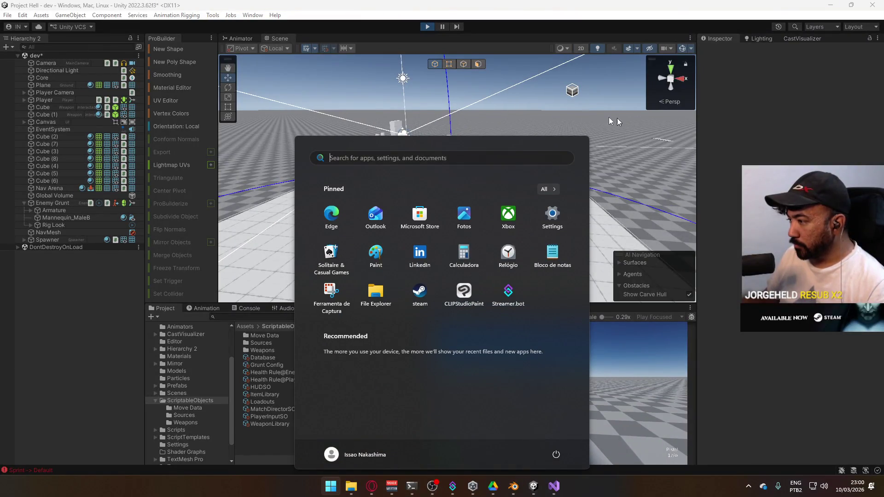
pyautogui.click(622, 337)
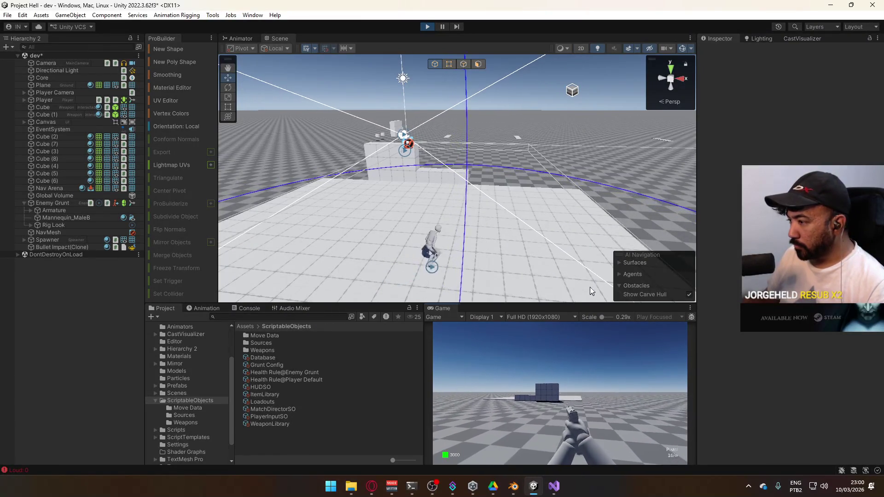
pyautogui.press('super')
pyautogui.click(632, 412)
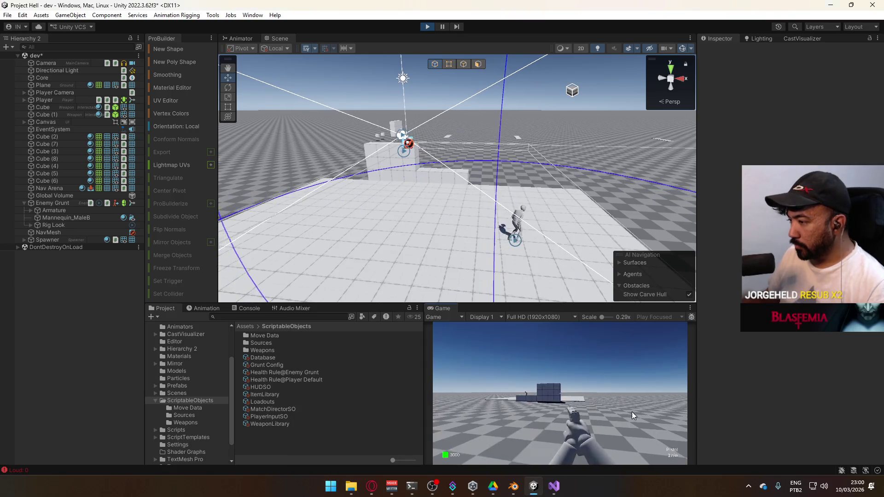
pyautogui.press('d')
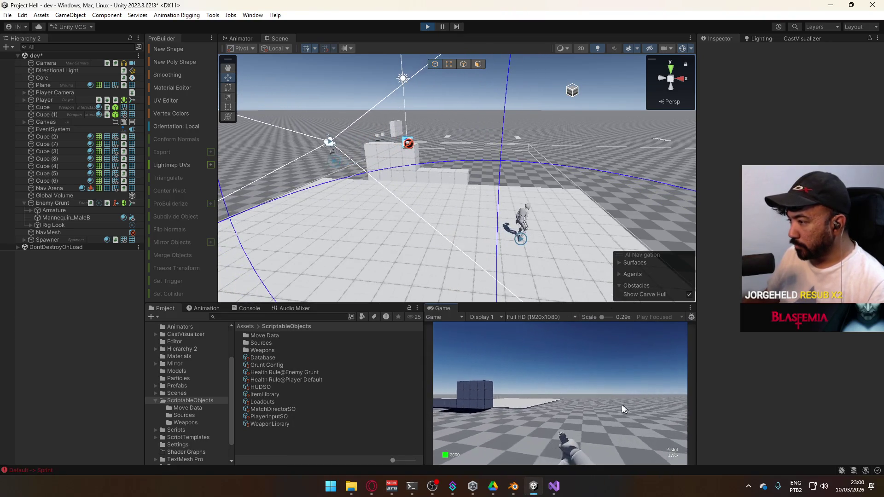
pyautogui.press('super')
pyautogui.click(592, 386)
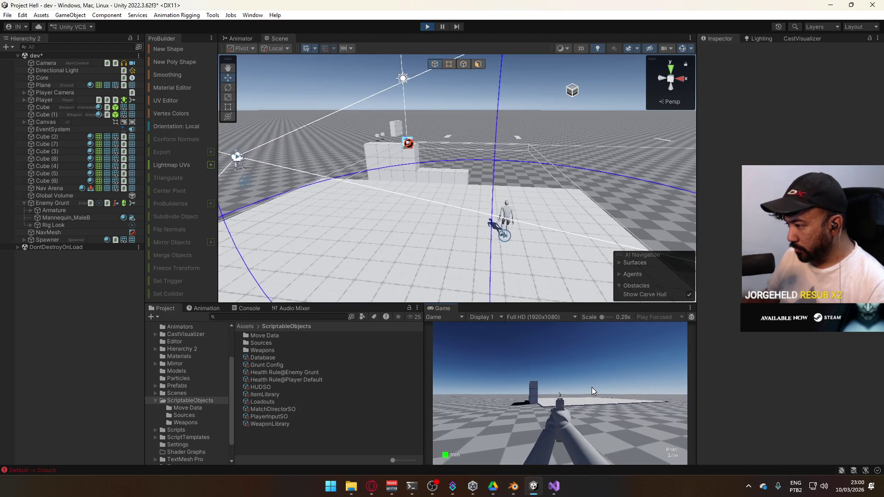
pyautogui.press('s')
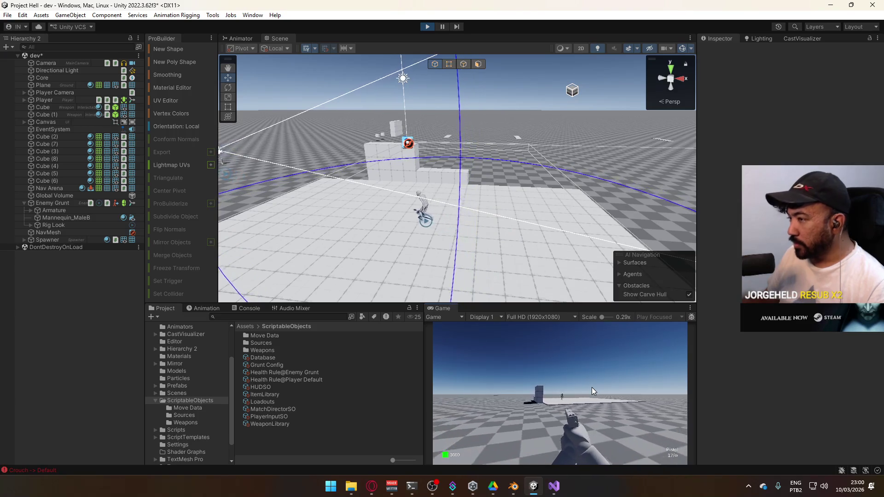
pyautogui.press('a')
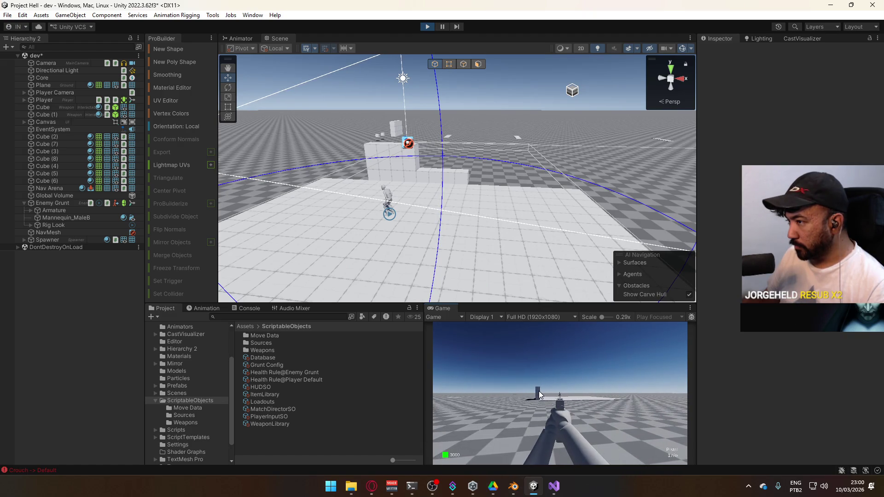
pyautogui.press('w')
pyautogui.press('c')
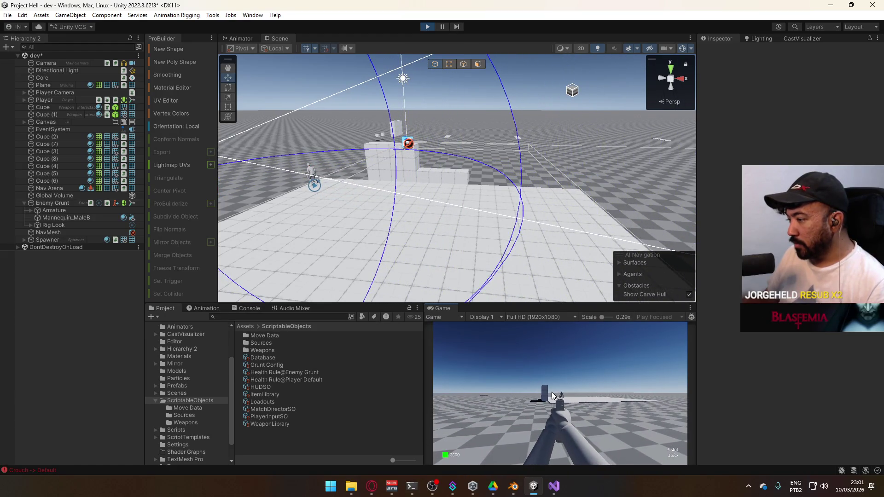
pyautogui.press('super')
pyautogui.click(428, 24)
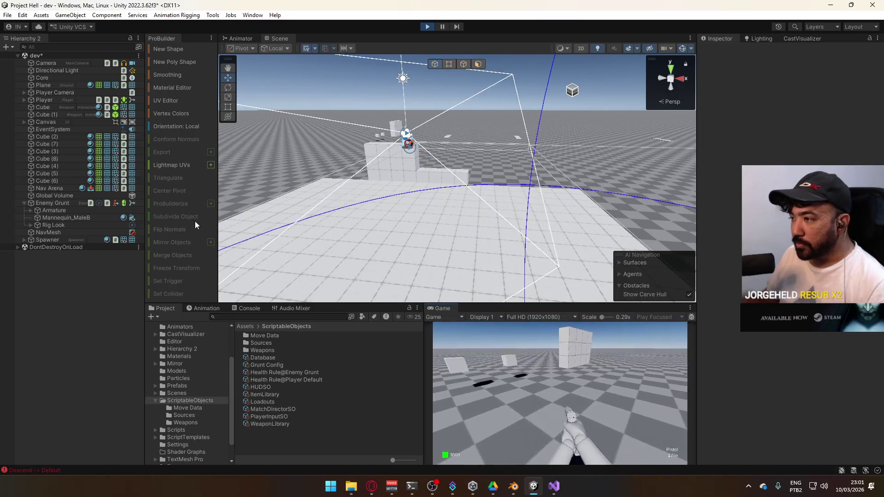
pyautogui.click(52, 203)
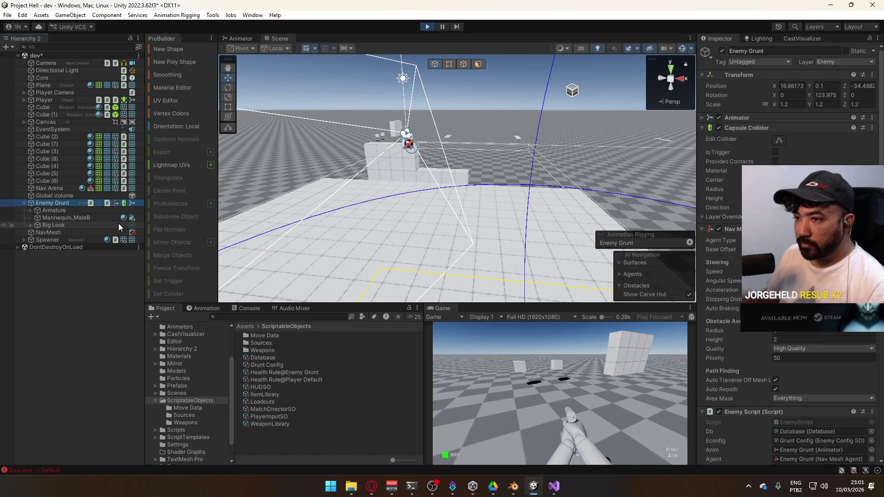
# - Scroll through the Enemy Grunt's Health System events, select Core, and open the Game panel's context menu
pyautogui.scroll(-8, 778, 332)
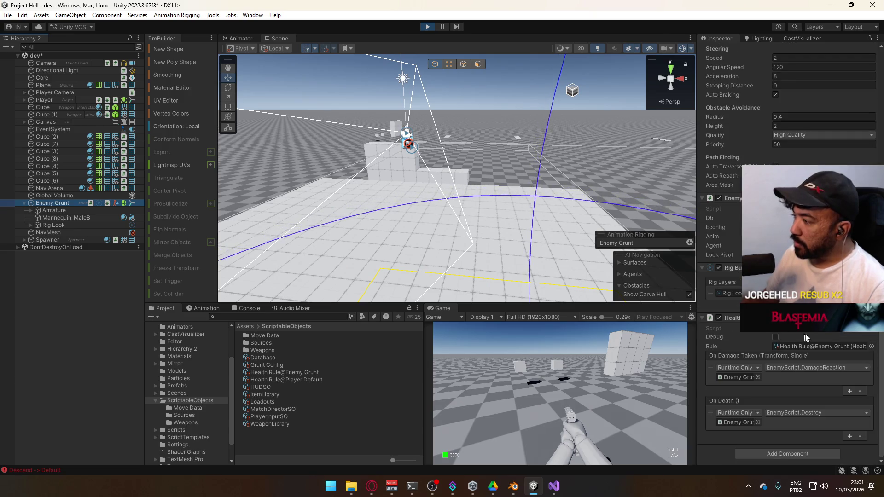
pyautogui.scroll(8, 792, 339)
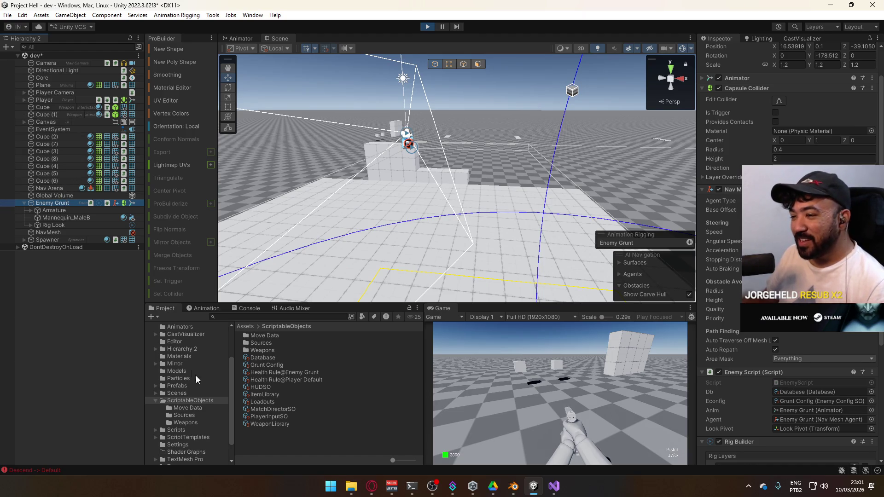
pyautogui.click(42, 78)
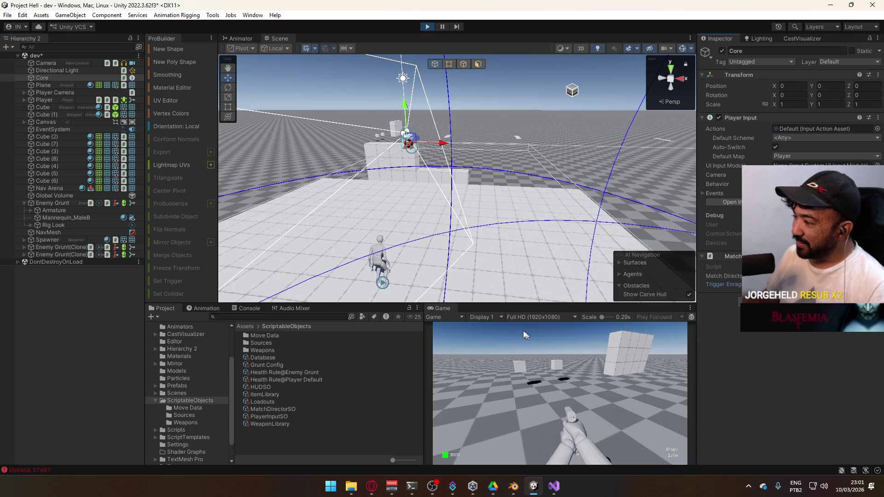
pyautogui.rightClick(451, 311)
# - Maximize the running game, sprint forward with Shift+W, and fire the first pistol shot
pyautogui.click(474, 338)
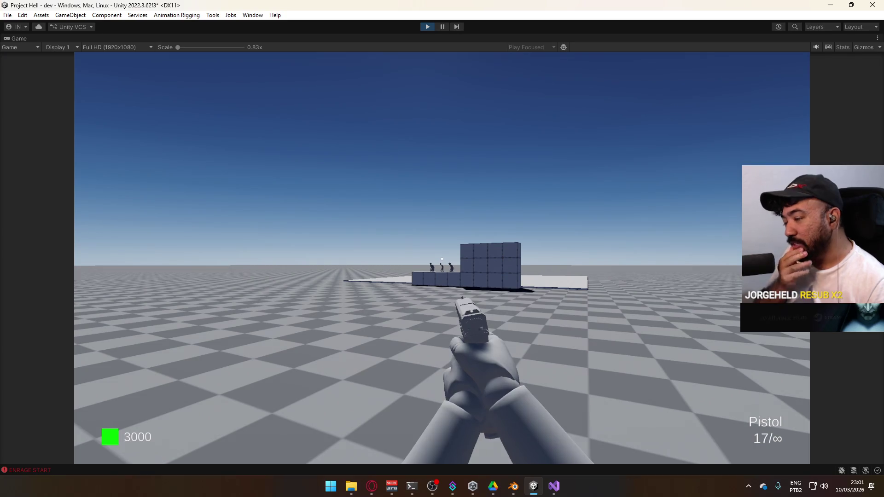
pyautogui.press('super')
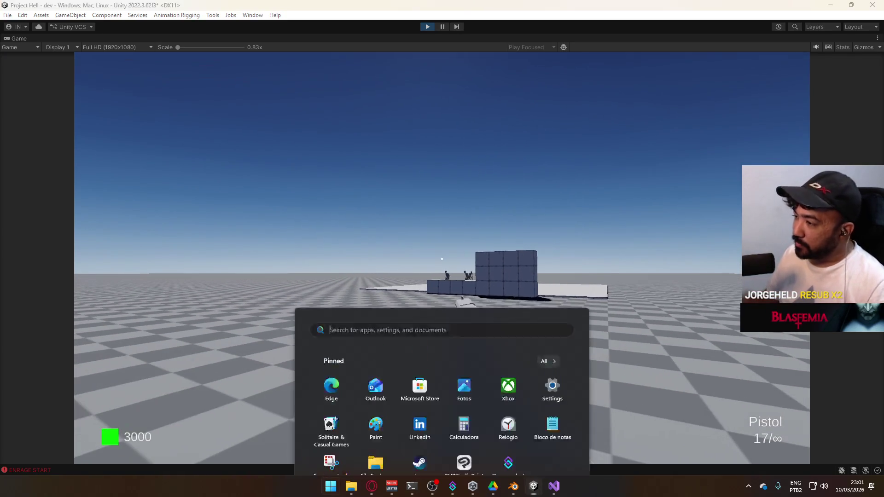
pyautogui.press('super')
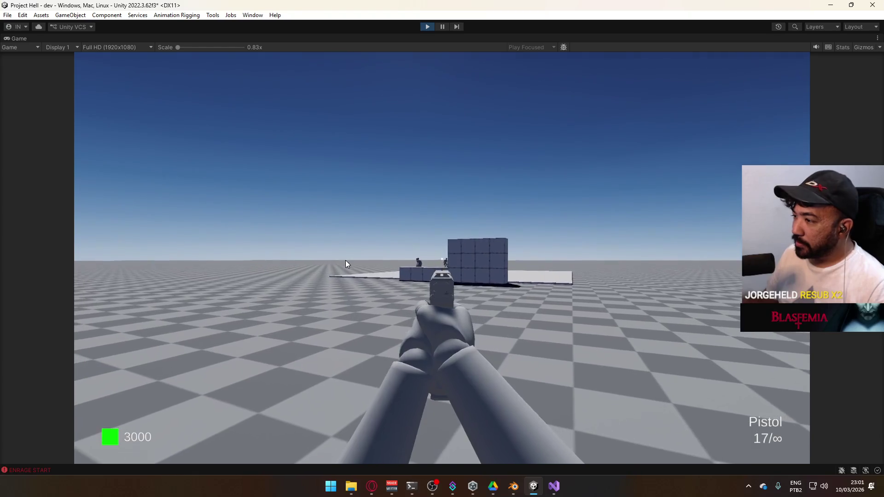
pyautogui.hotkey('shift', 'w')
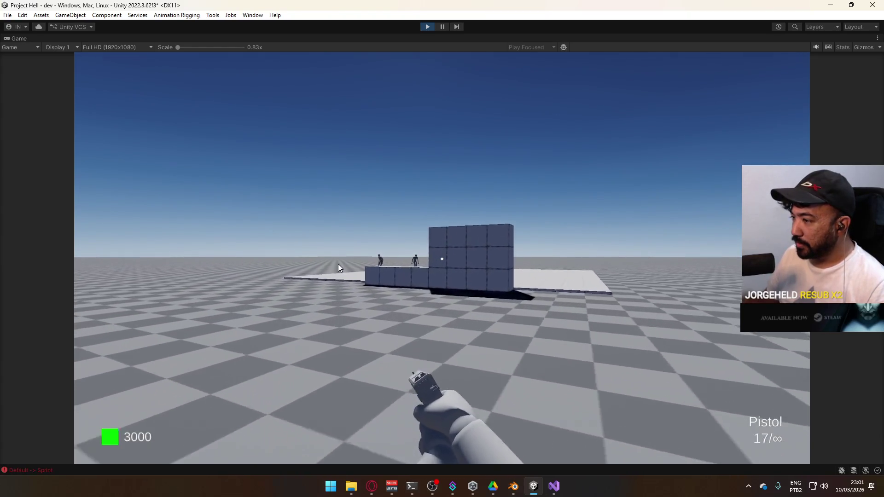
pyautogui.click(264, 270)
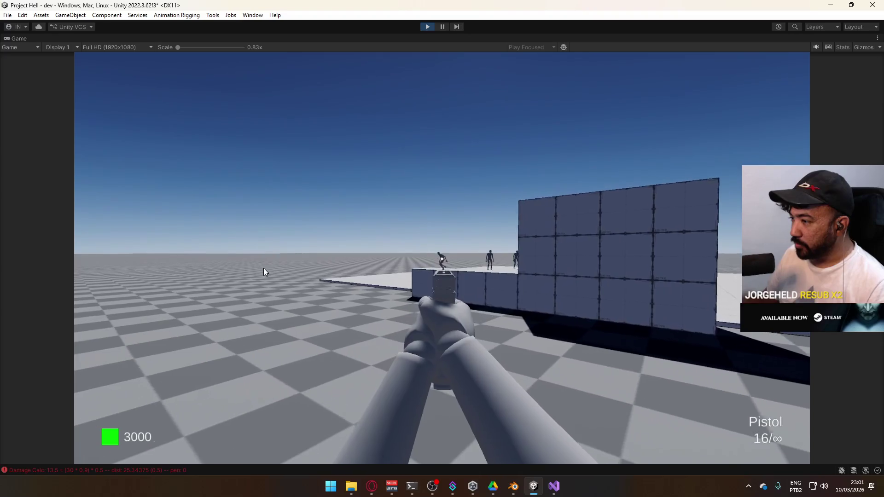
# - Fire a magazine at the approaching Enemy Grunts, then reload the pistol
pyautogui.click(334, 263)
pyautogui.click(328, 264)
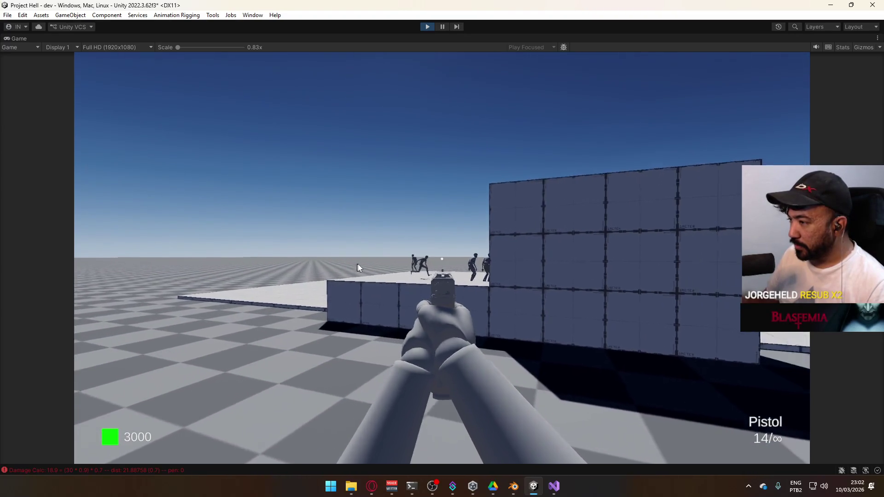
pyautogui.click(425, 269)
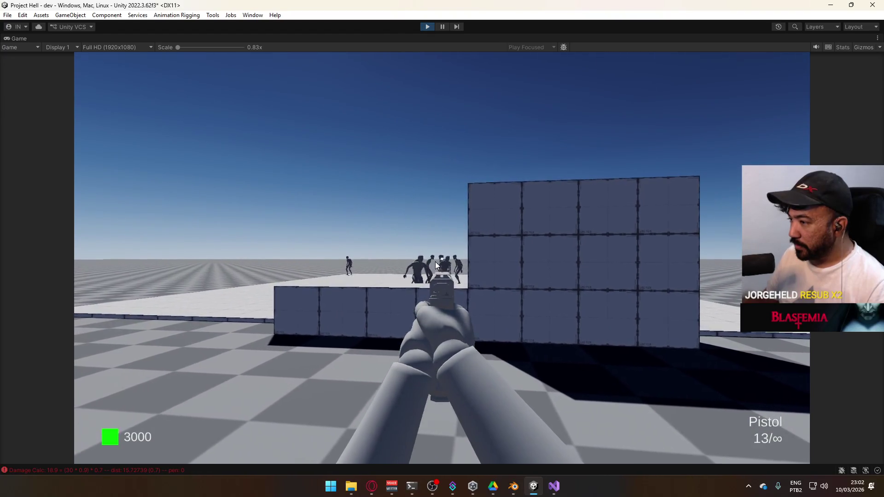
pyautogui.click(419, 260)
pyautogui.click(431, 261)
pyautogui.click(428, 260)
pyautogui.click(428, 261)
pyautogui.click(428, 261)
pyautogui.click(425, 260)
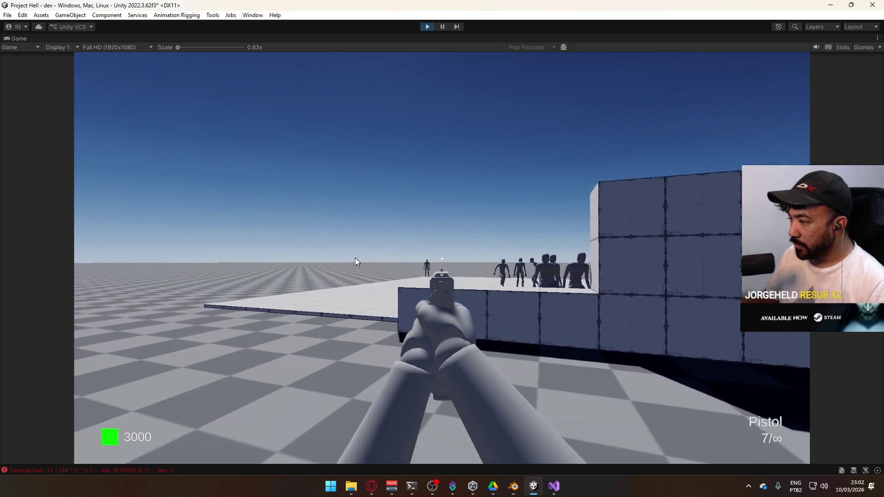
pyautogui.click(337, 264)
pyautogui.click(337, 264)
pyautogui.click(336, 264)
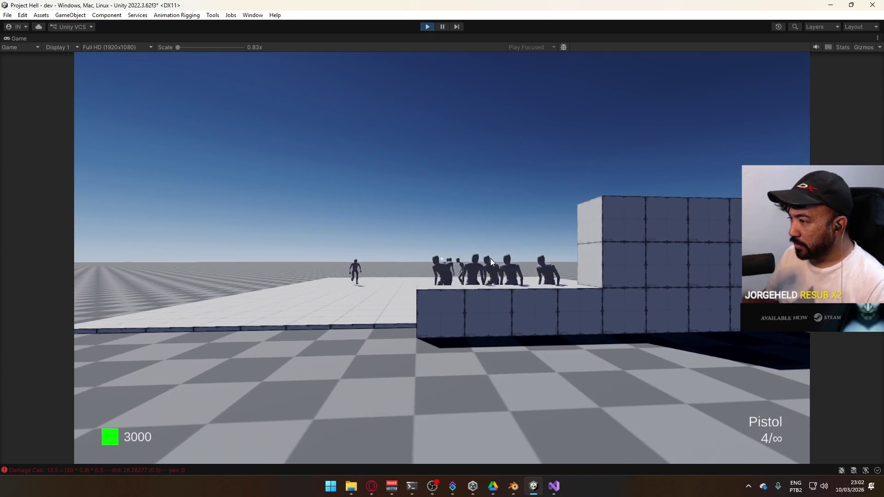
pyautogui.press('r')
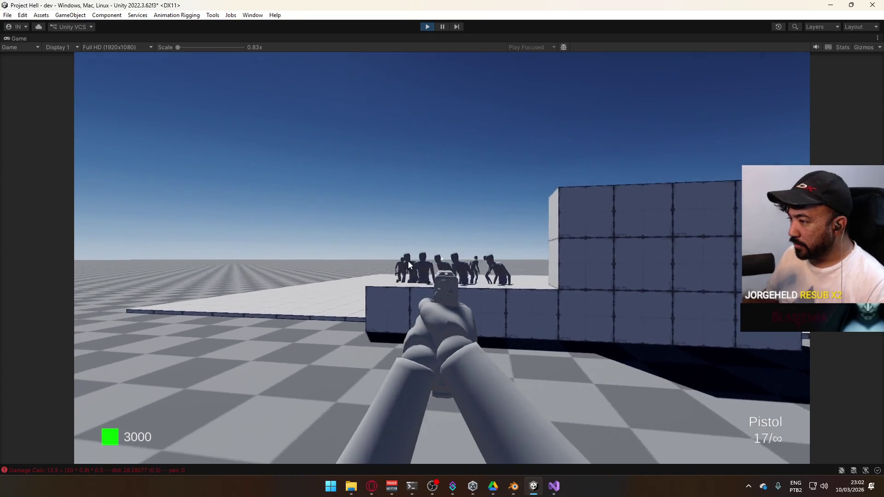
# - Advance toward the swarm and keep shooting the approaching grunts
pyautogui.press('w')
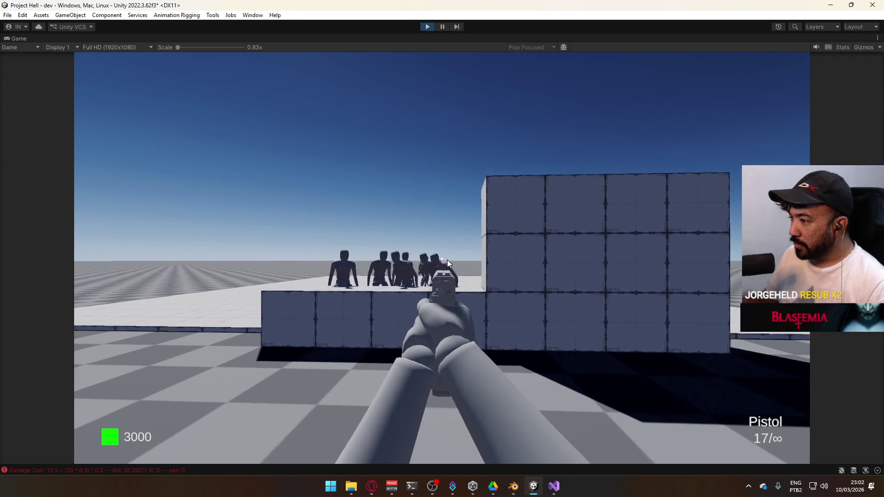
pyautogui.click(427, 262)
pyautogui.click(424, 262)
pyautogui.click(420, 262)
pyautogui.click(418, 263)
pyautogui.click(416, 265)
pyautogui.click(417, 264)
pyautogui.click(413, 263)
pyautogui.click(399, 262)
pyautogui.click(391, 260)
pyautogui.click(394, 260)
pyautogui.click(394, 258)
pyautogui.click(394, 258)
pyautogui.click(394, 259)
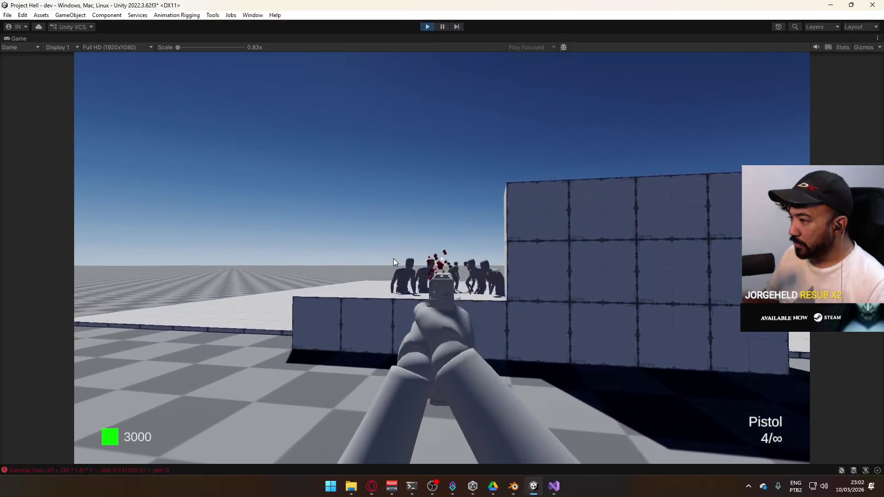
pyautogui.click(378, 261)
pyautogui.click(378, 265)
pyautogui.click(379, 266)
pyautogui.click(379, 265)
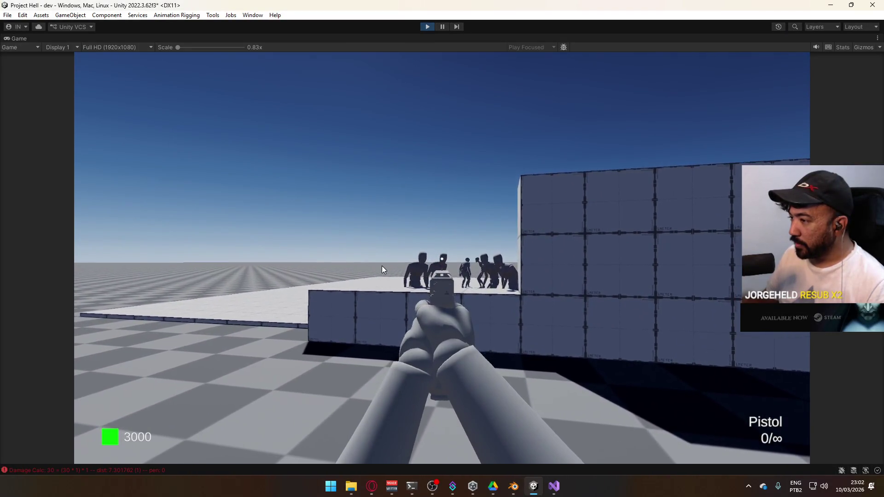
# - Shoot grunts while advancing to test their damage reaction, emptying the magazine and reloading
pyautogui.click(379, 267)
pyautogui.click(382, 267)
pyautogui.click(381, 267)
pyautogui.click(381, 267)
pyautogui.click(351, 264)
pyautogui.click(347, 264)
pyautogui.click(347, 266)
pyautogui.click(347, 266)
pyautogui.click(346, 263)
pyautogui.click(340, 266)
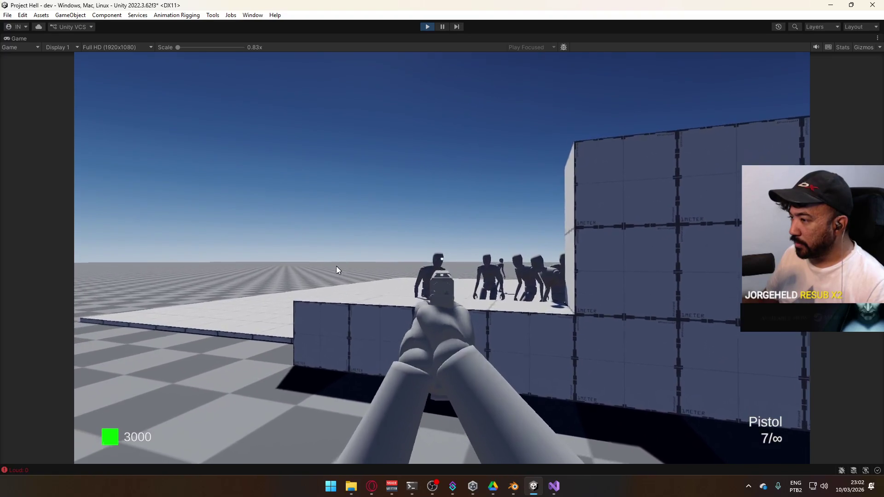
pyautogui.click(414, 270)
pyautogui.click(421, 266)
pyautogui.click(413, 267)
pyautogui.click(414, 267)
pyautogui.click(413, 270)
pyautogui.click(412, 269)
pyautogui.click(414, 270)
pyautogui.press('r')
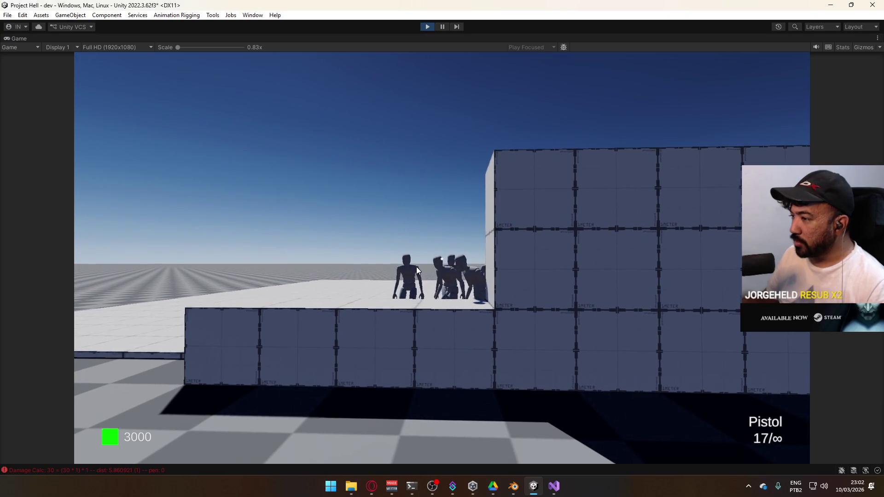
# - Gun down the nearest and remaining grunts, then reload again
pyautogui.click(415, 268)
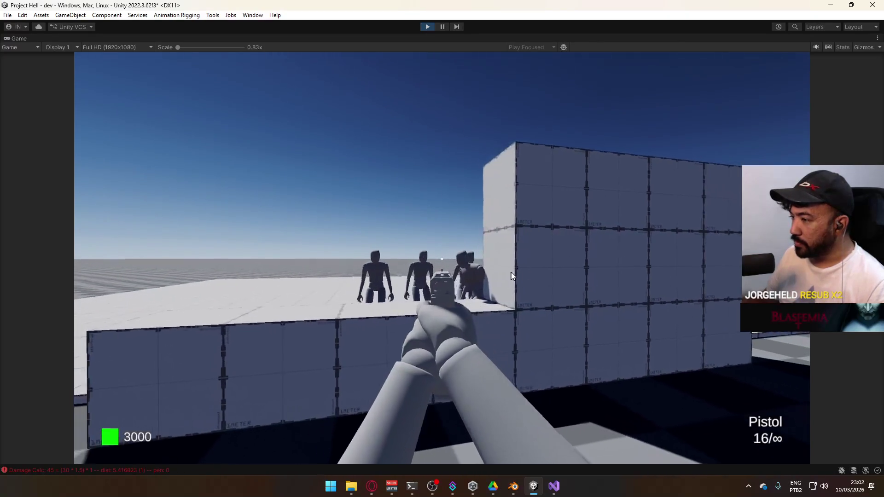
pyautogui.click(534, 266)
pyautogui.click(533, 267)
pyautogui.click(532, 268)
pyautogui.click(531, 269)
pyautogui.click(530, 270)
pyautogui.click(529, 270)
pyautogui.click(529, 272)
pyautogui.click(526, 274)
pyautogui.click(525, 276)
pyautogui.click(524, 277)
pyautogui.click(523, 278)
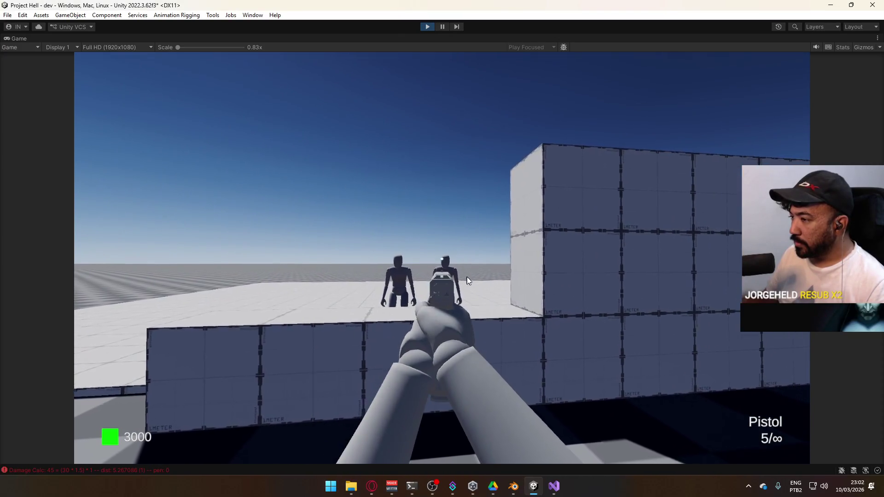
pyautogui.click(466, 278)
pyautogui.click(467, 282)
pyautogui.click(467, 284)
pyautogui.click(467, 284)
pyautogui.press('r')
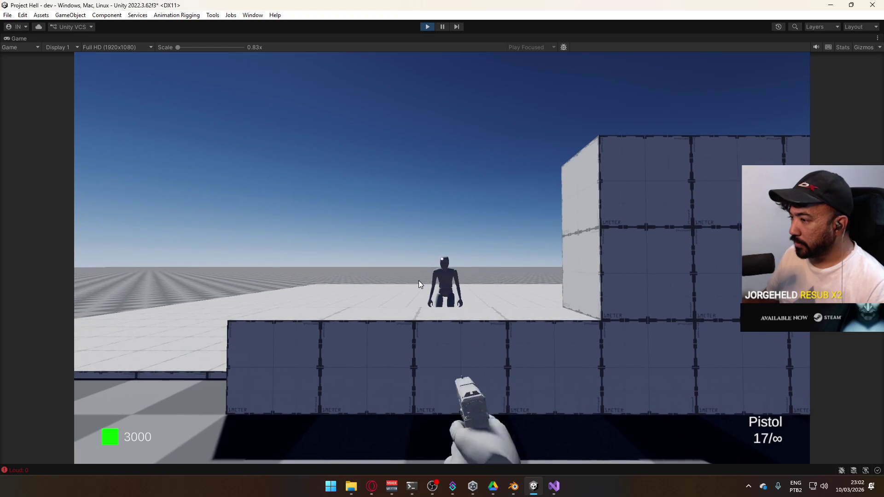
# - Finish off the last Enemy Grunt, release the mouse, and stop the play test
pyautogui.click(420, 284)
pyautogui.click(420, 288)
pyautogui.click(420, 291)
pyautogui.click(420, 292)
pyautogui.click(420, 292)
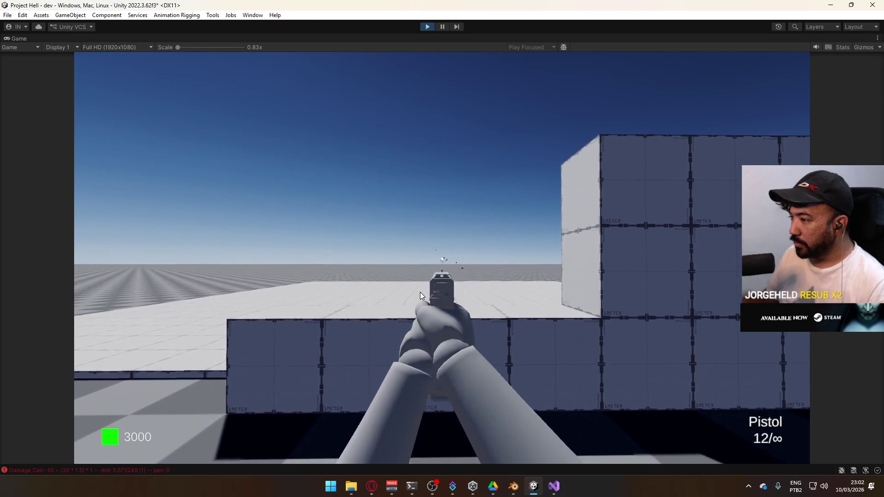
pyautogui.press('super')
pyautogui.press('super')
pyautogui.hotkey('shift', 's')
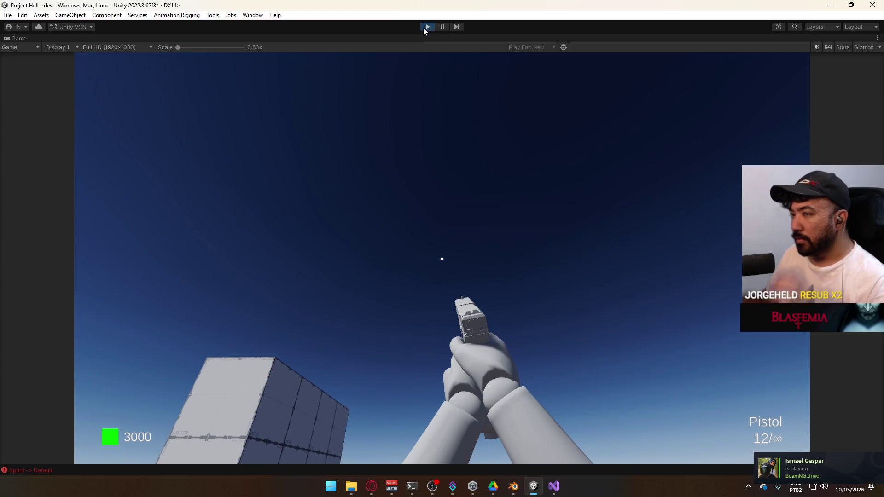
pyautogui.click(421, 27)
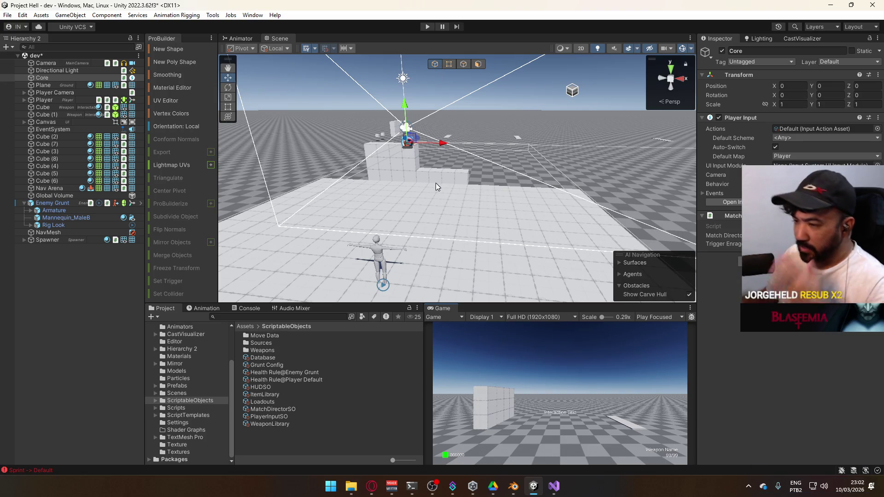
# - Orbit the Scene view, select Enemy Grunt, and scroll its Inspector to the Health System
pyautogui.moveTo(456, 198)
pyautogui.mouseDown()
pyautogui.moveTo(232, 171)
pyautogui.moveTo(170, 148)
pyautogui.moveTo(145, 153)
pyautogui.moveTo(194, 237)
pyautogui.mouseUp()
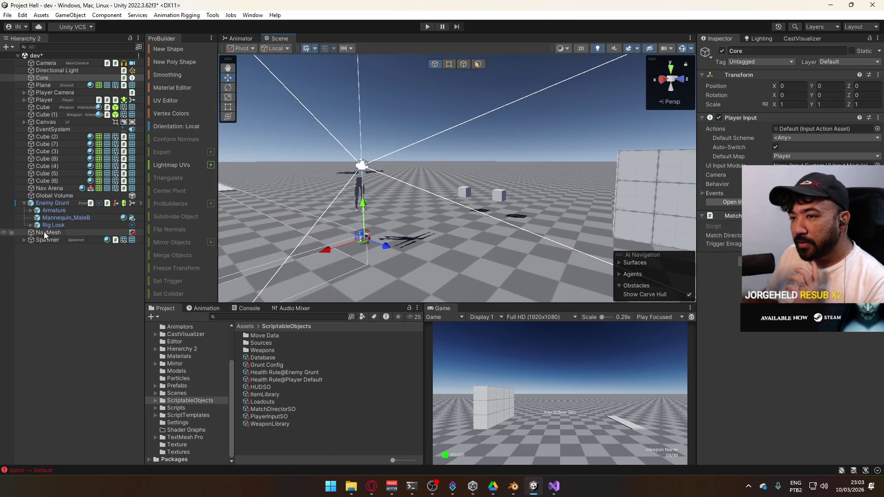
pyautogui.click(44, 204)
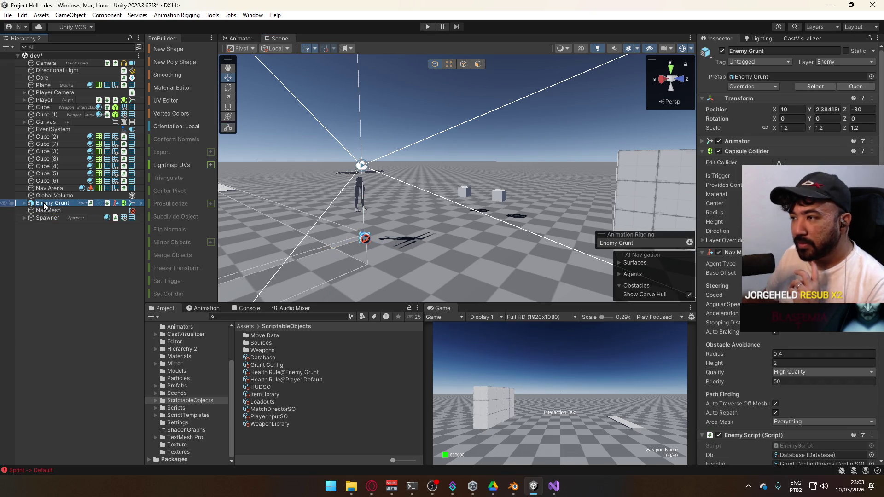
pyautogui.scroll(-8, 779, 352)
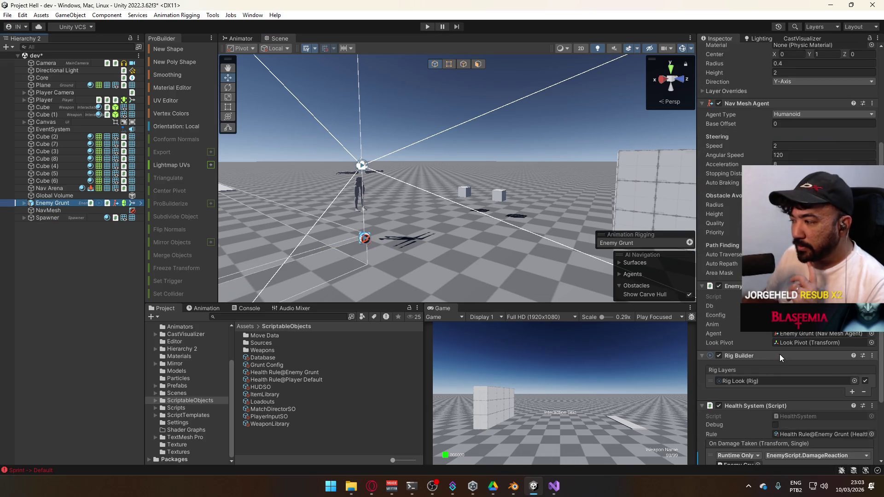